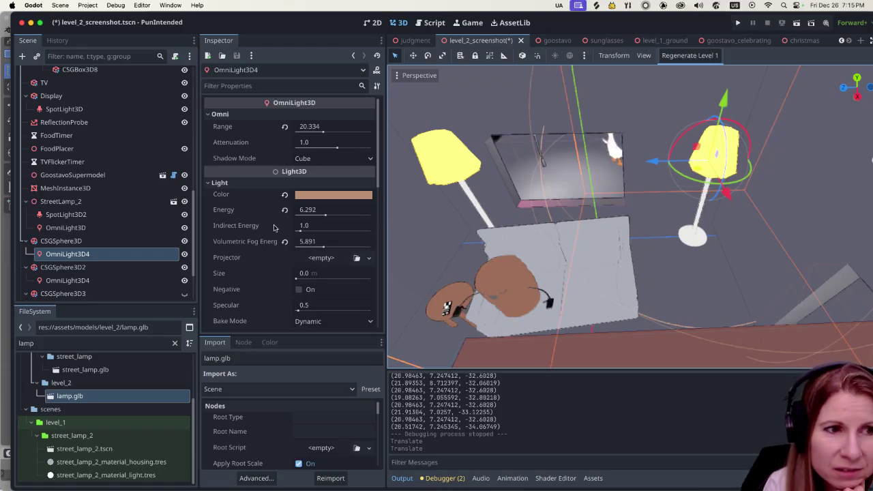
# - Try the omni light's scale at 2, then reset it to 1
pyautogui.scroll(-10, 274, 232)
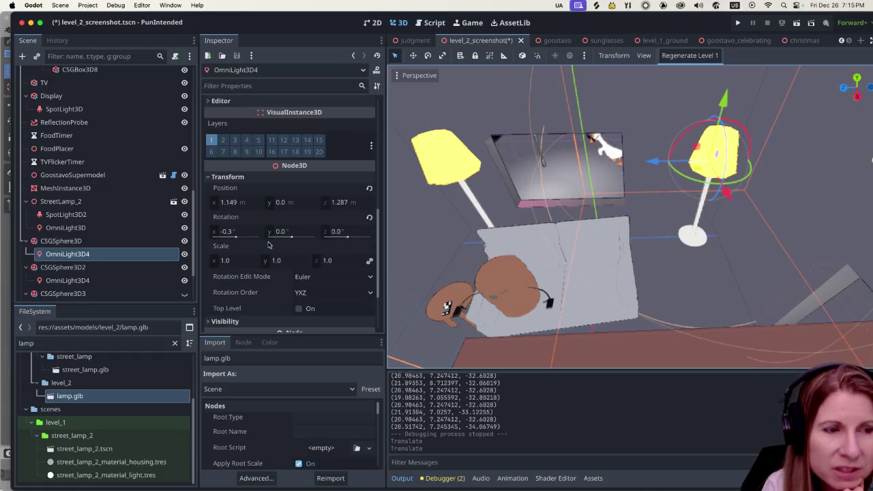
pyautogui.click(232, 260)
pyautogui.write('2')
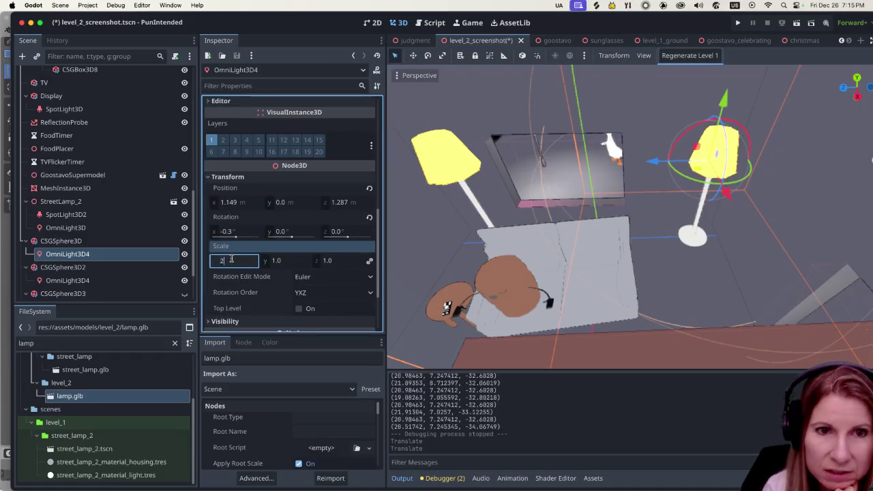
pyautogui.press('Return')
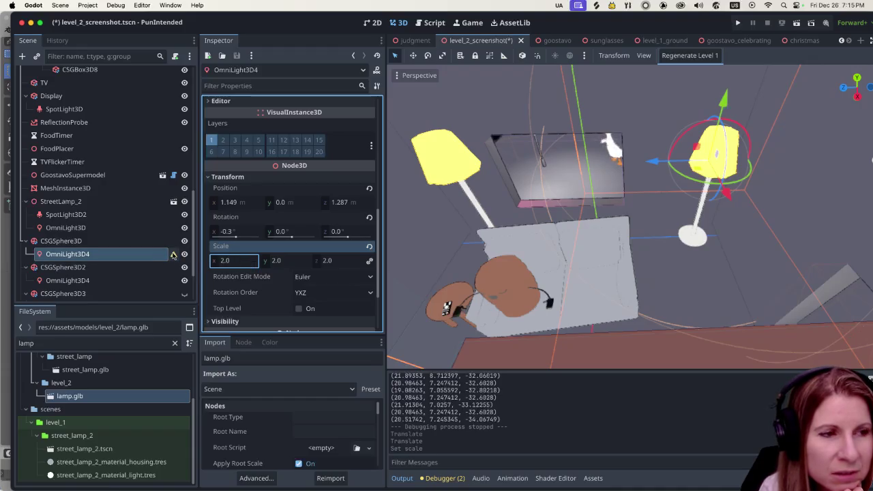
pyautogui.moveTo(173, 254)
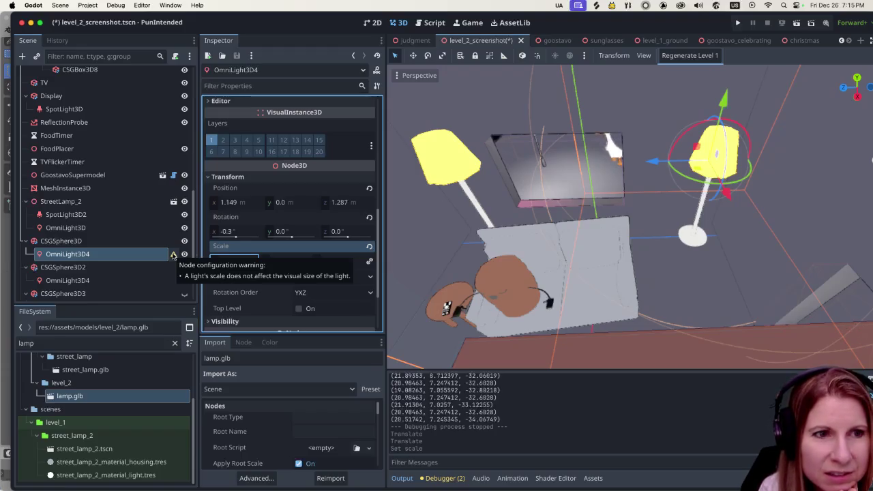
pyautogui.click(218, 260)
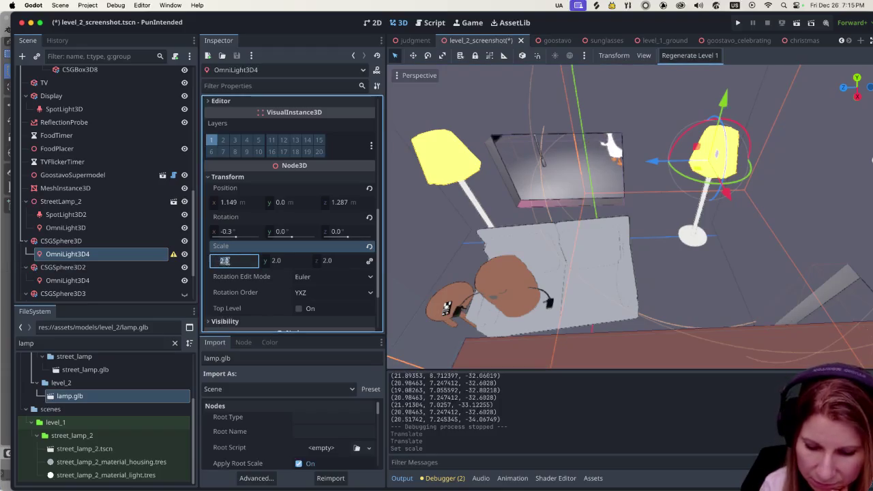
pyautogui.write('1')
pyautogui.press('Return')
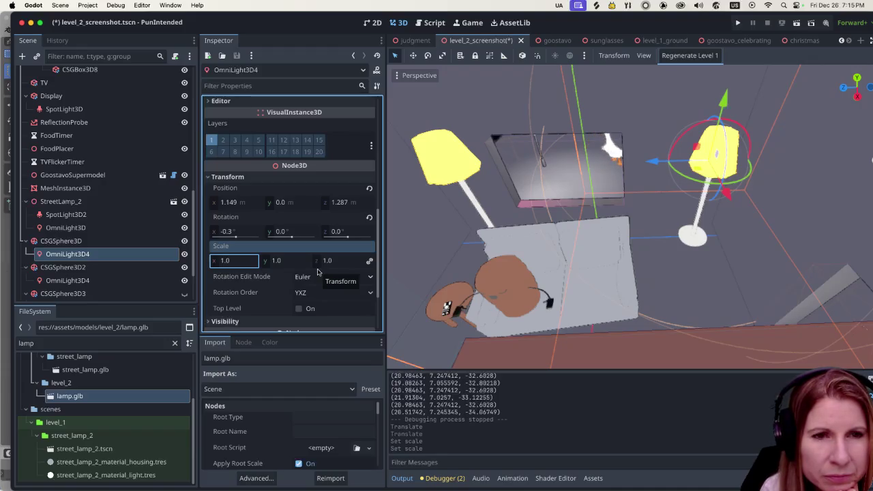
# - Raise the omni light to y 0.653 inside the lamp shade, then select the tabletop
pyautogui.moveTo(720, 221)
pyautogui.mouseDown()
pyautogui.moveTo(654, 218)
pyautogui.moveTo(675, 169)
pyautogui.moveTo(648, 236)
pyautogui.moveTo(656, 231)
pyautogui.mouseUp()
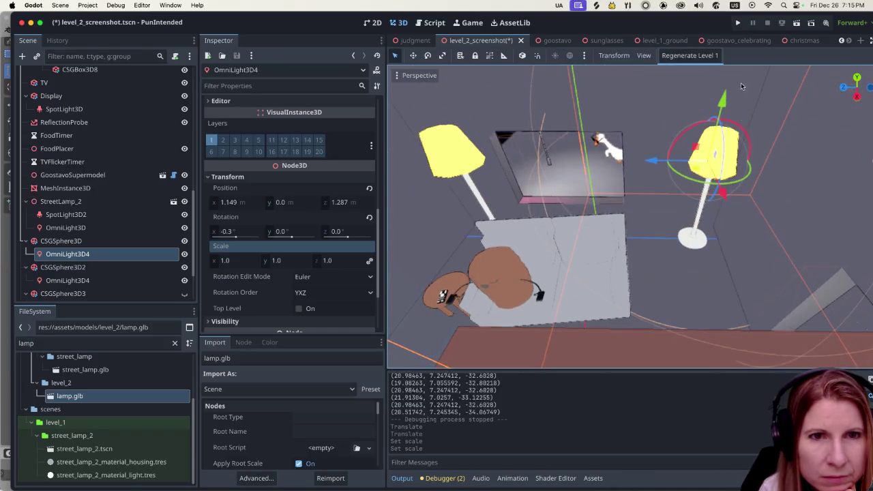
pyautogui.moveTo(725, 101); pyautogui.dragTo(723, 85)
pyautogui.scroll(5, 762, 150)
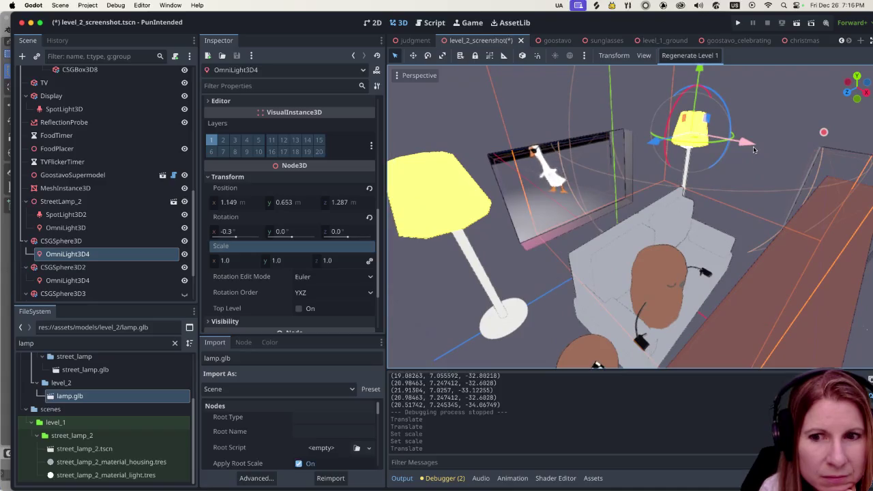
pyautogui.scroll(-1, 753, 146)
pyautogui.scroll(-5, 751, 149)
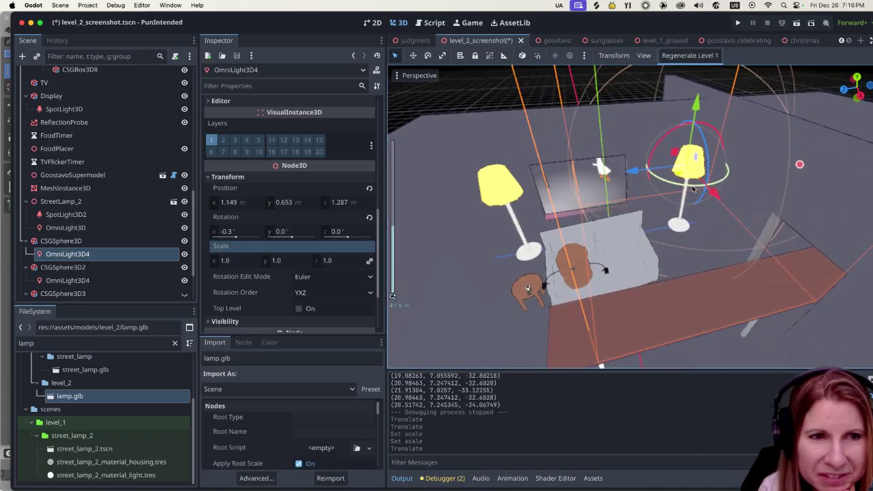
pyautogui.scroll(-2, 686, 267)
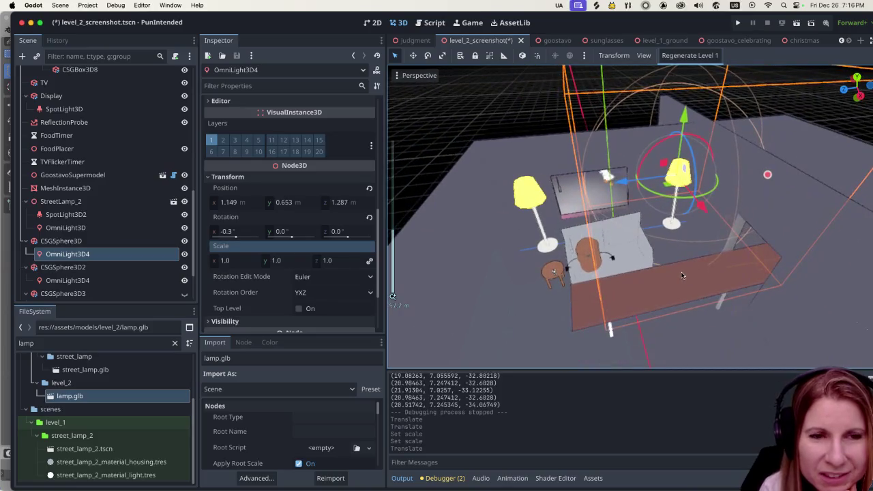
pyautogui.scroll(5, 681, 272)
pyautogui.scroll(-5, 630, 285)
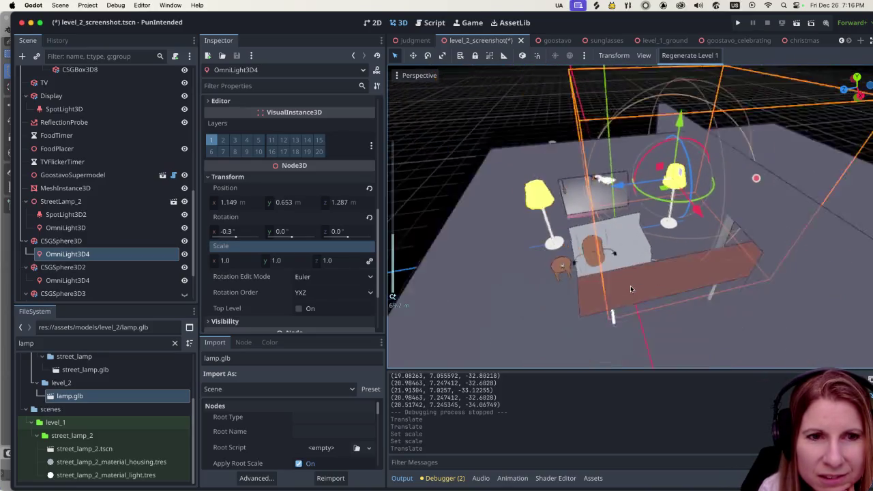
pyautogui.scroll(4, 640, 260)
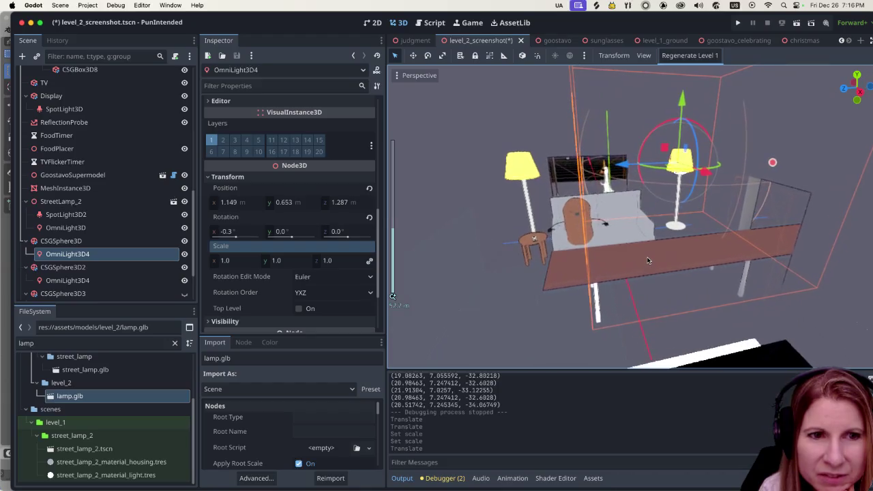
pyautogui.click(640, 260)
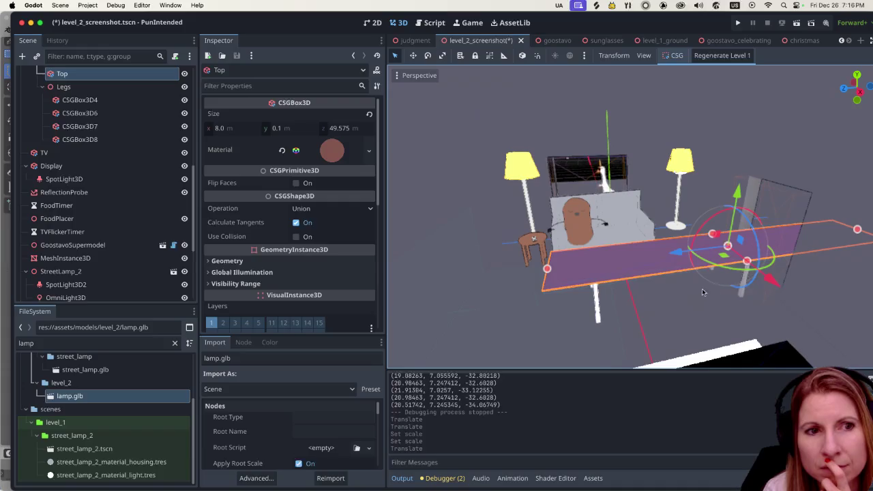
# - Save and run the game with Cmd+B, then close the running game window
pyautogui.press('super+b')
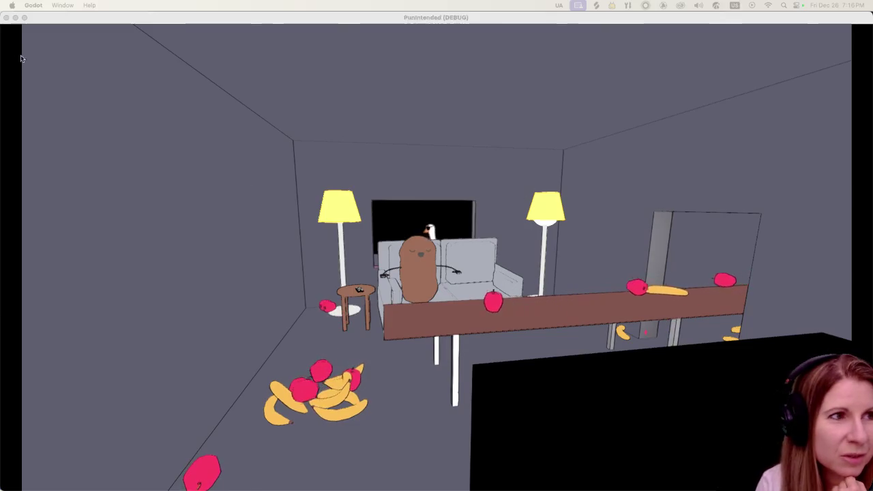
pyautogui.click(6, 18)
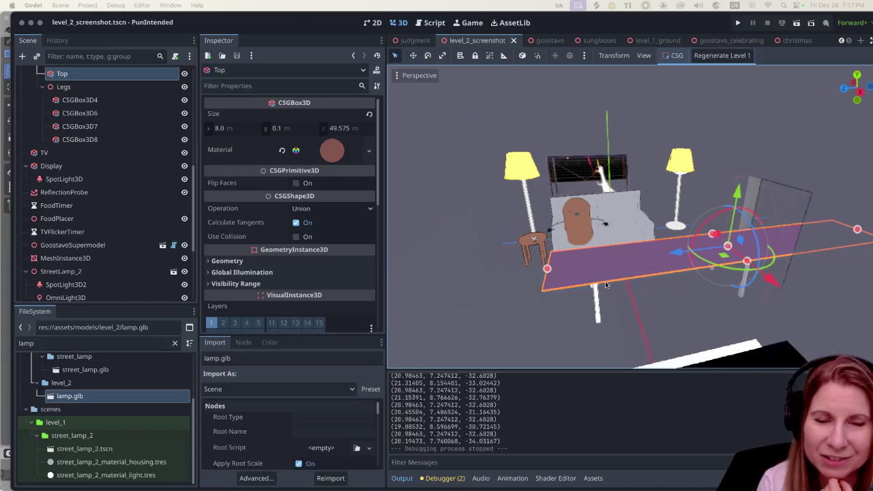
# - Filter project files for 'rug' and select rug.glb in assets/models/christmas
pyautogui.scroll(6, 648, 280)
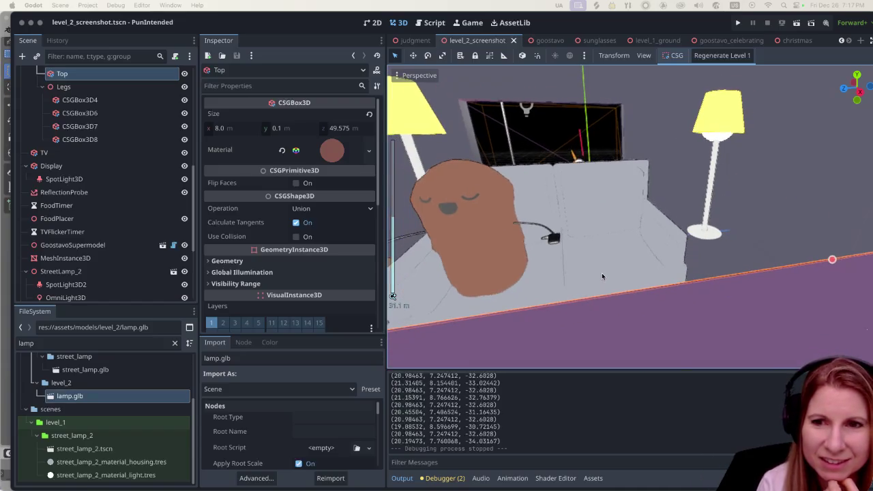
pyautogui.scroll(-4, 601, 275)
pyautogui.moveTo(561, 260); pyautogui.dragTo(624, 280)
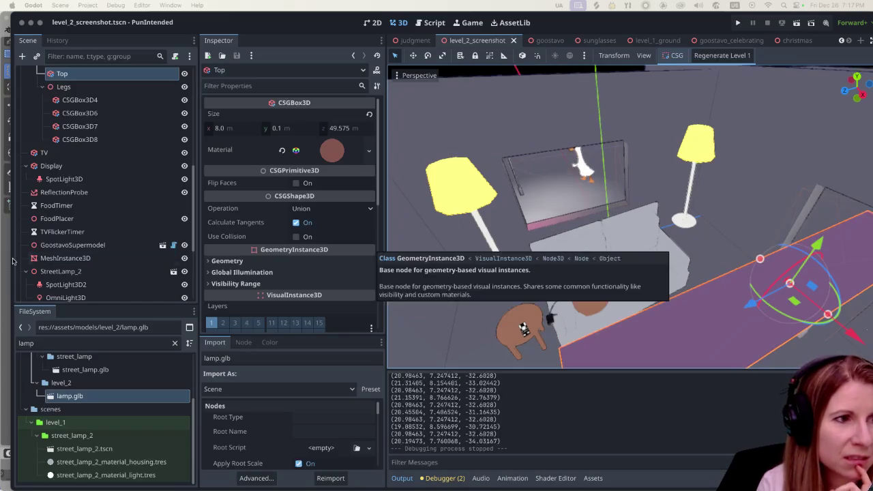
pyautogui.click(98, 346)
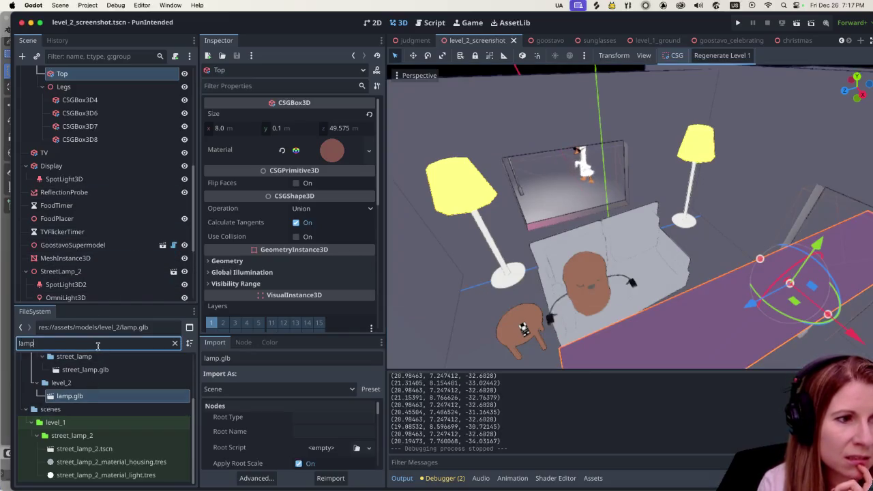
pyautogui.write('rug')
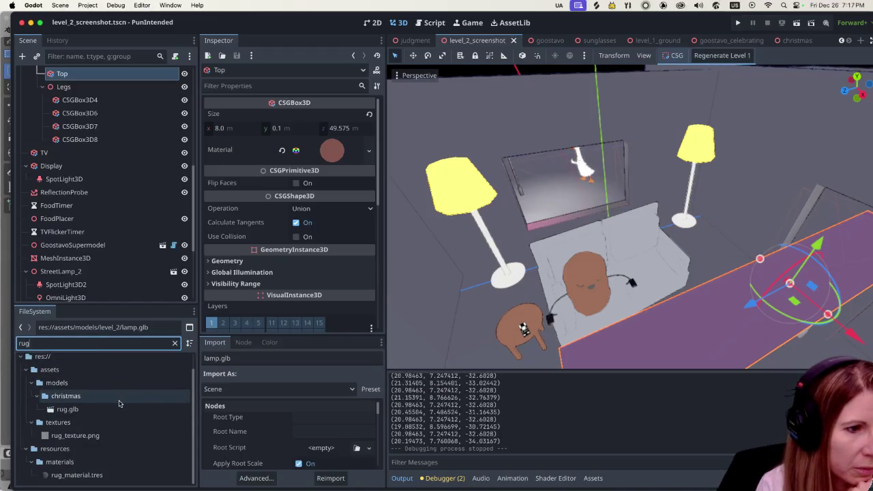
pyautogui.click(83, 409)
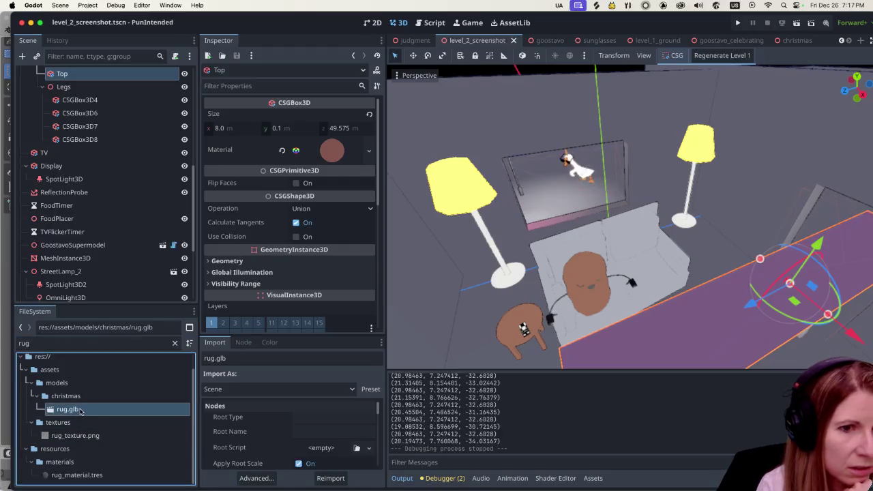
# - Place the rug model on the floor beside the side table
pyautogui.scroll(-5, 653, 298)
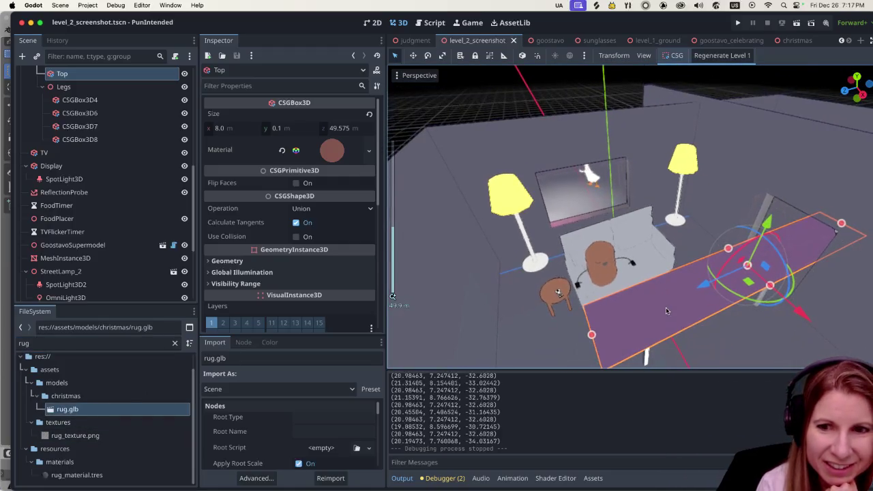
pyautogui.scroll(-3, 659, 280)
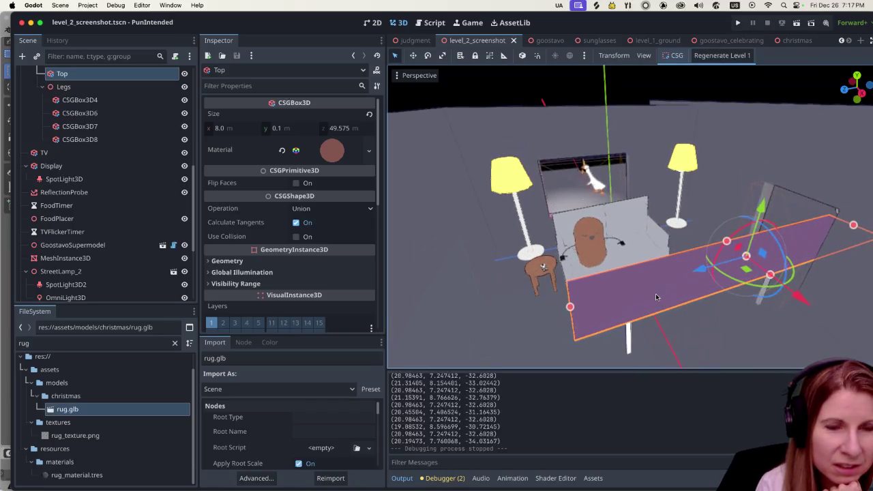
pyautogui.moveTo(655, 293)
pyautogui.mouseDown()
pyautogui.moveTo(706, 245)
pyautogui.moveTo(637, 307)
pyautogui.moveTo(641, 287)
pyautogui.moveTo(707, 256)
pyautogui.moveTo(655, 277)
pyautogui.mouseUp()
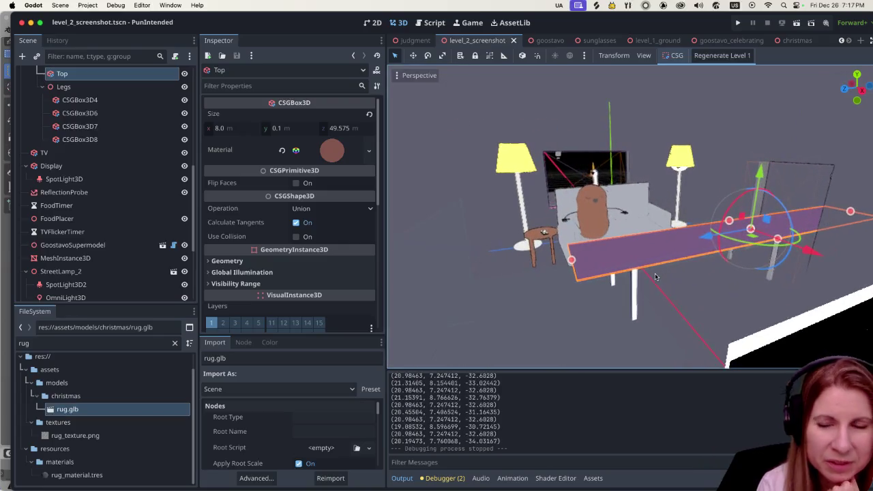
pyautogui.moveTo(663, 239)
pyautogui.mouseDown()
pyautogui.moveTo(645, 233)
pyautogui.moveTo(628, 255)
pyautogui.mouseUp()
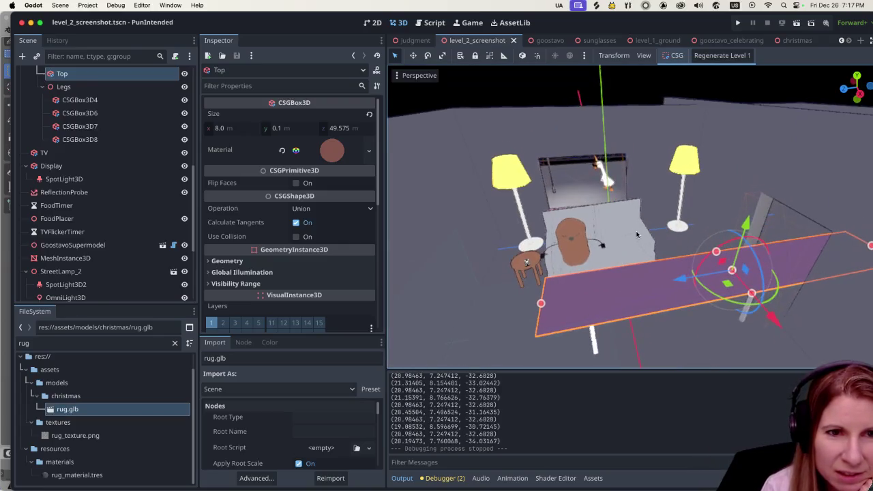
pyautogui.click(628, 255)
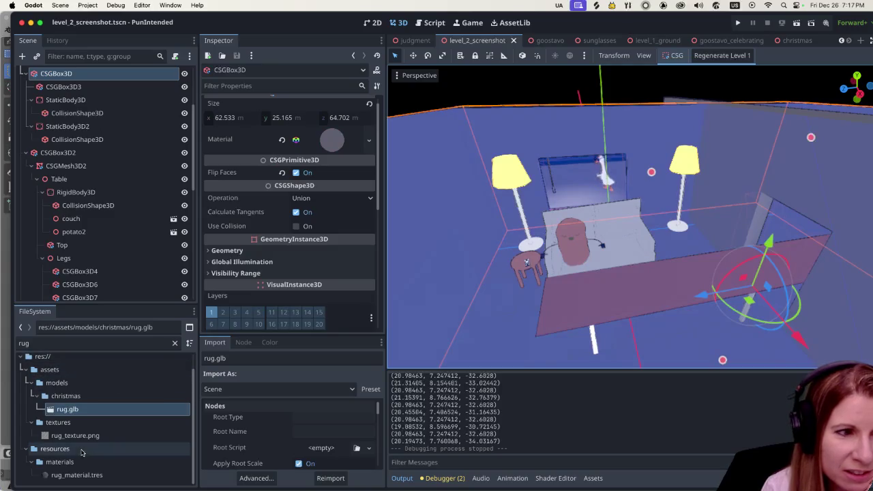
pyautogui.moveTo(68, 411)
pyautogui.mouseDown()
pyautogui.moveTo(409, 354)
pyautogui.moveTo(521, 327)
pyautogui.moveTo(515, 305)
pyautogui.mouseUp()
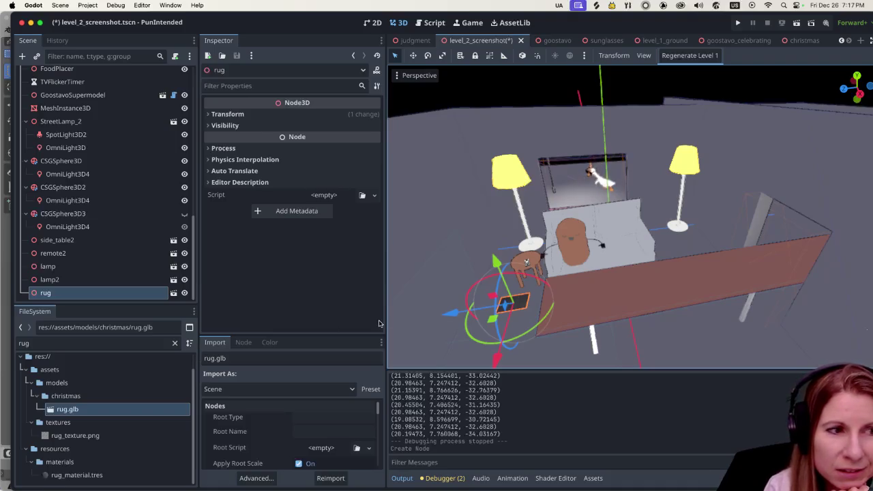
# - Expand the rug's transform and scale it up to 3, then 4
pyautogui.click(209, 115)
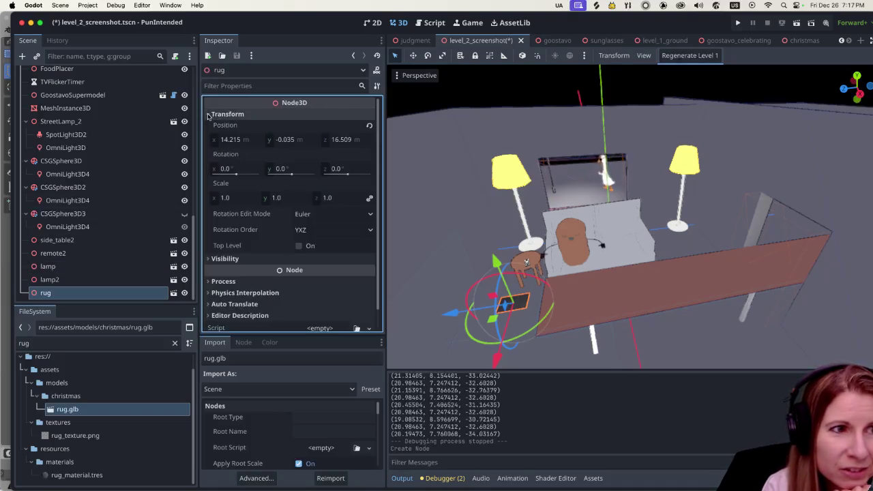
pyautogui.click(224, 197)
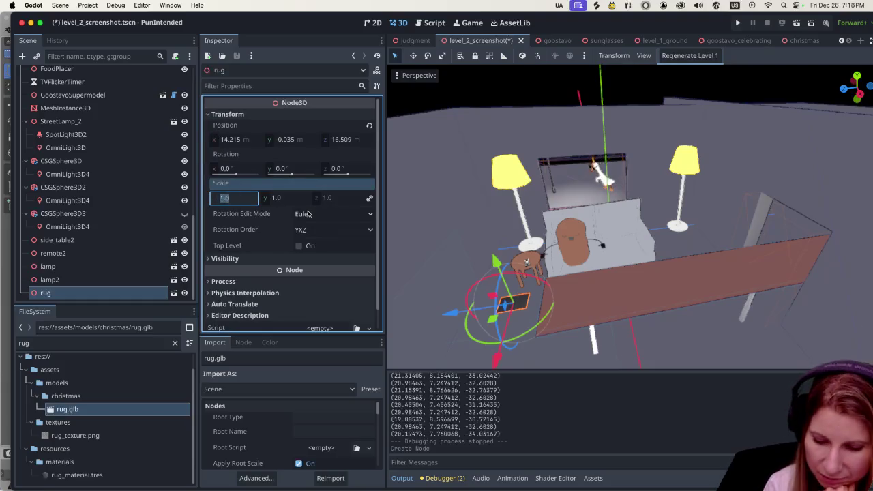
pyautogui.write('3')
pyautogui.press('Return')
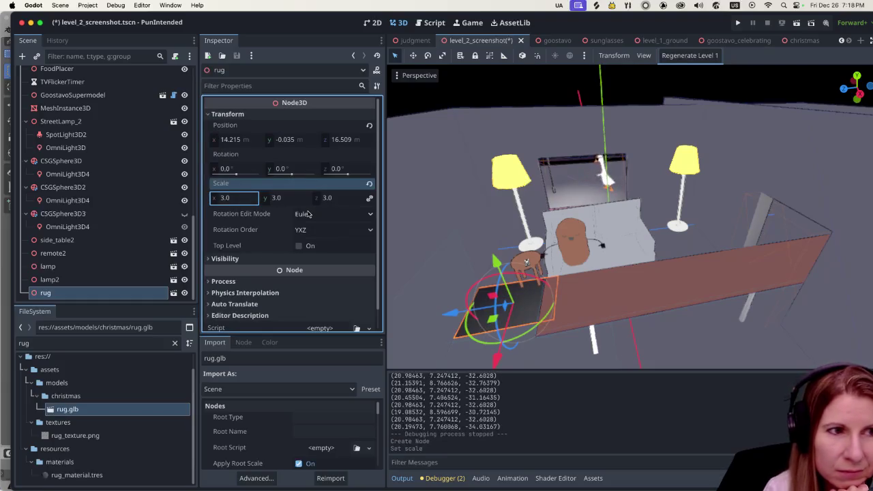
pyautogui.click(236, 198)
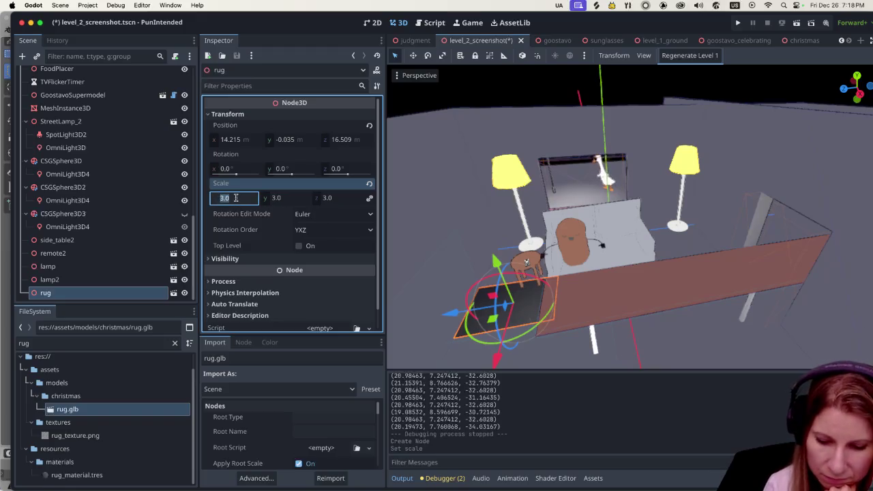
pyautogui.write('4')
pyautogui.press('Return')
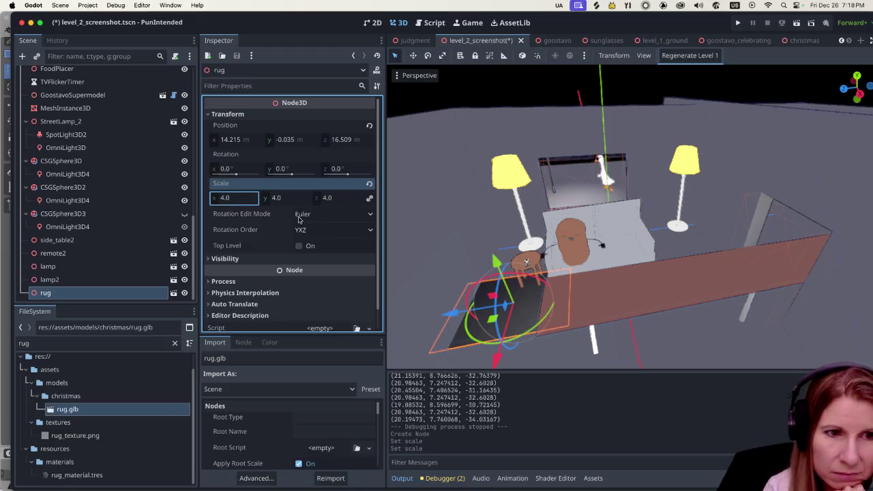
# - Slide the rug along Z and set its uniform scale to 6
pyautogui.moveTo(443, 315)
pyautogui.mouseDown()
pyautogui.moveTo(587, 301)
pyautogui.moveTo(497, 305)
pyautogui.moveTo(532, 278)
pyautogui.mouseUp()
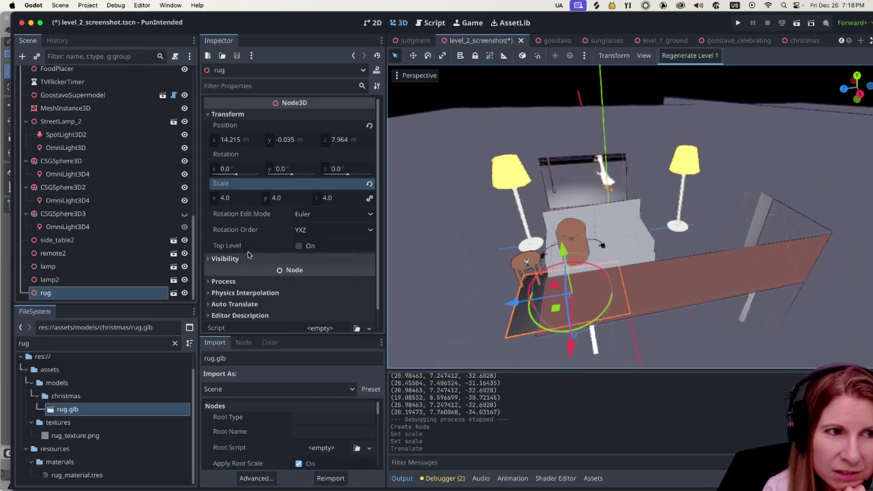
pyautogui.click(221, 198)
pyautogui.write('6')
pyautogui.press('Return')
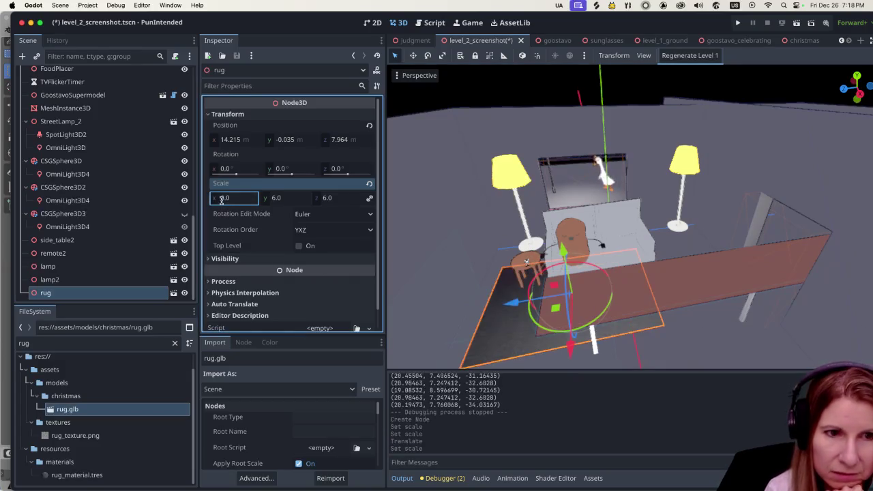
pyautogui.click(488, 302)
# - Move the rug under the furniture along Z and X, then save and run the level
pyautogui.moveTo(508, 304); pyautogui.dragTo(552, 297)
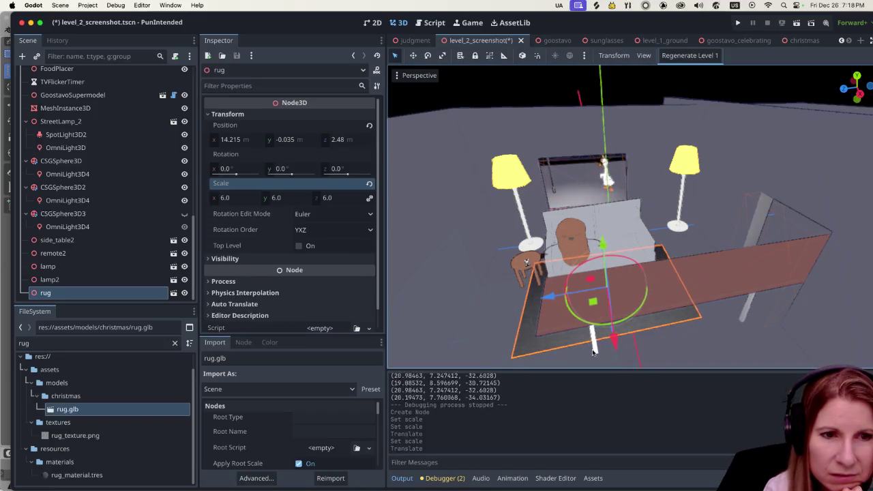
pyautogui.moveTo(614, 341); pyautogui.dragTo(609, 310)
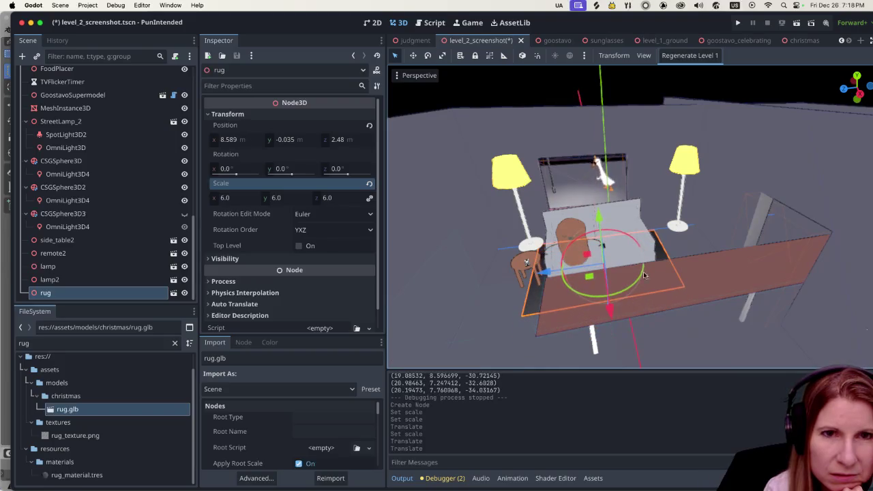
pyautogui.click(796, 22)
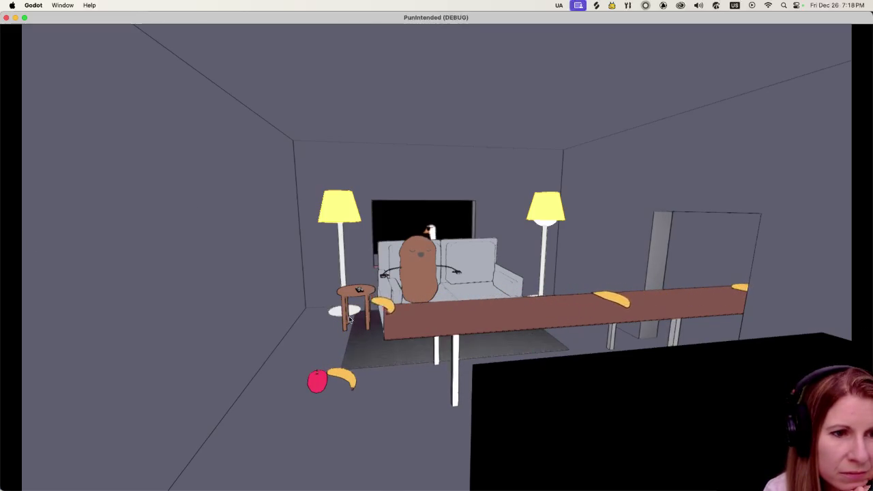
# - Close the test run, nudge the rug's Z to 2.182, and filter files for 'couch'
pyautogui.click(6, 18)
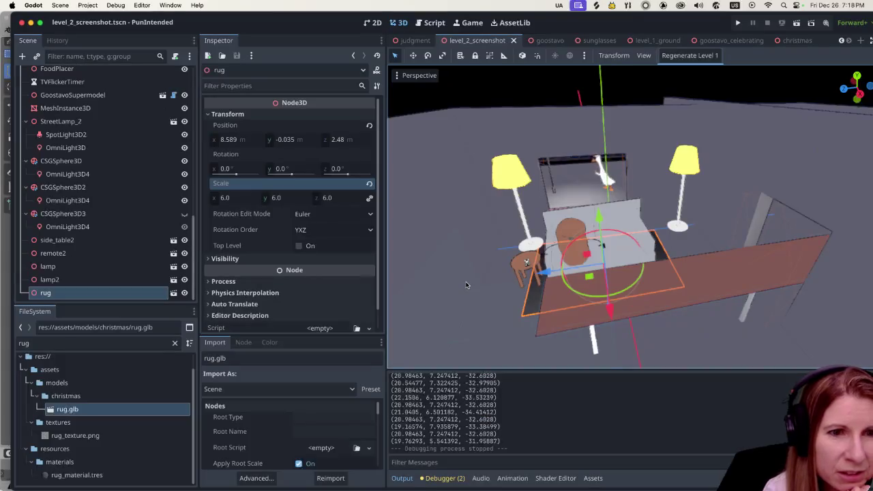
pyautogui.moveTo(546, 273); pyautogui.dragTo(547, 279)
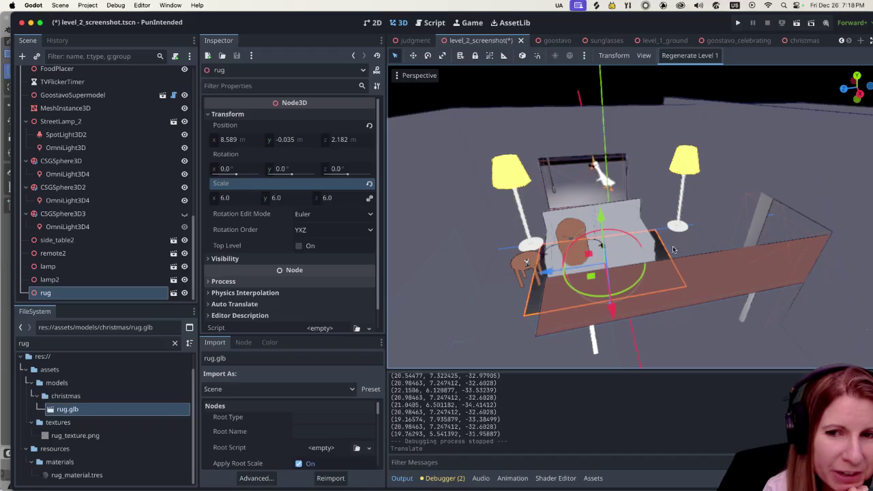
pyautogui.click(626, 220)
pyautogui.click(70, 345)
pyautogui.write('couch')
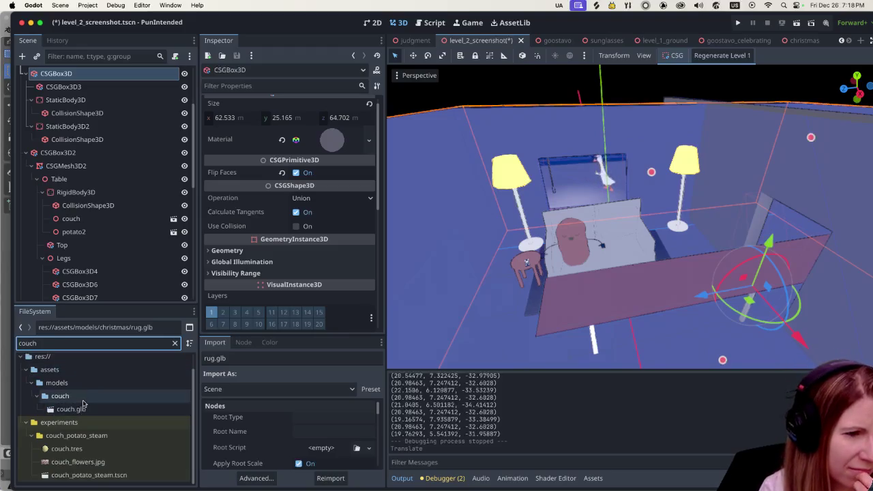
# - Set couch.glb's couch material to the external honey.tres file
pyautogui.doubleClick(71, 410)
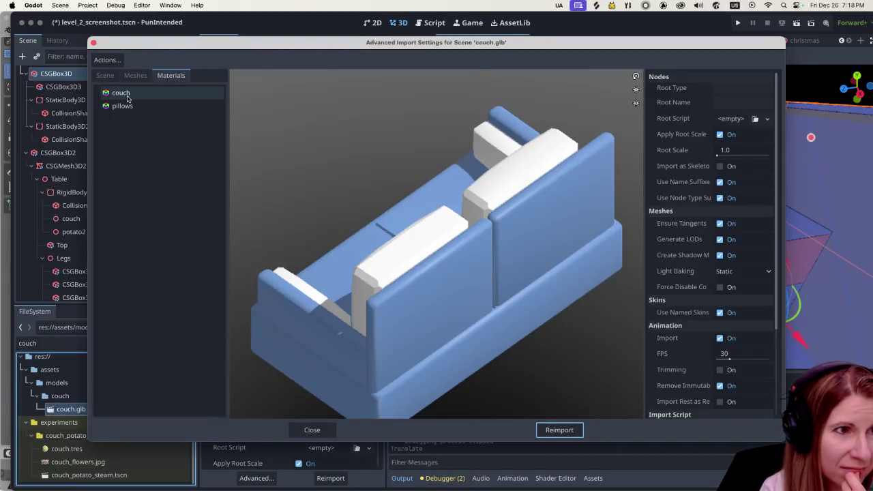
pyautogui.click(123, 95)
pyautogui.click(772, 105)
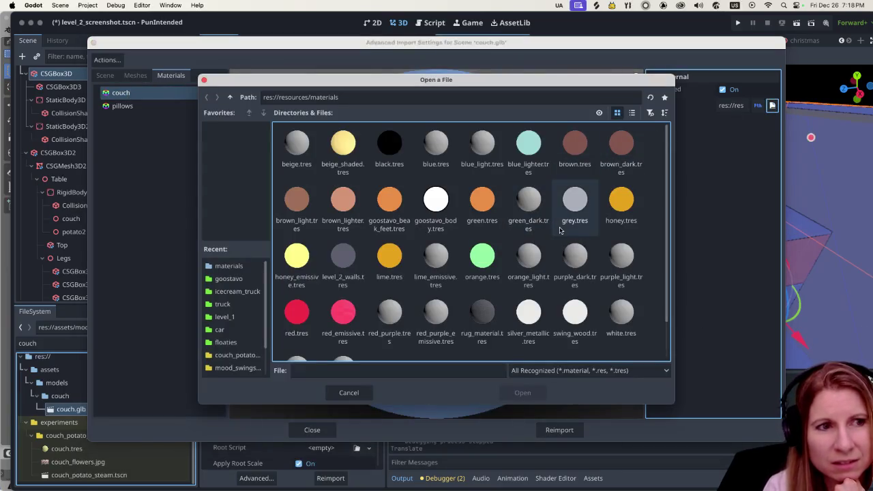
pyautogui.click(626, 202)
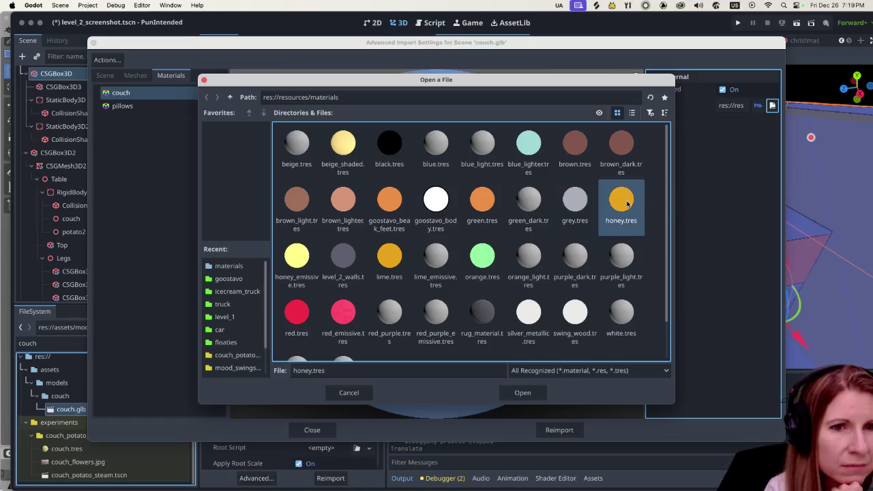
pyautogui.click(529, 395)
# - Give the pillows material honey.tres too, reimport the couch, and run the level
pyautogui.click(187, 108)
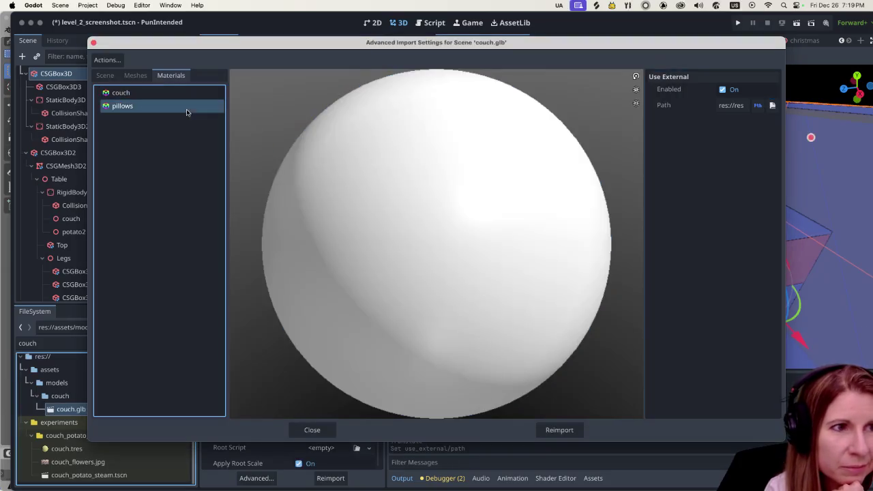
pyautogui.click(773, 106)
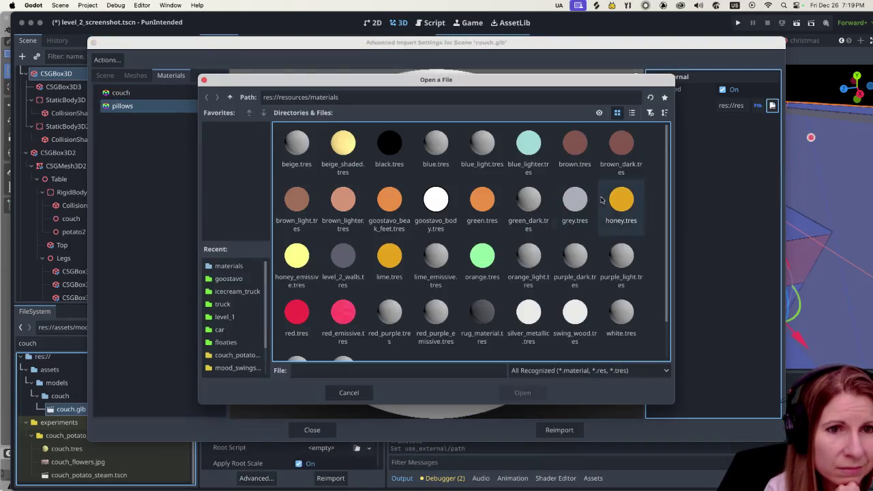
pyautogui.click(621, 201)
pyautogui.click(511, 393)
pyautogui.click(554, 429)
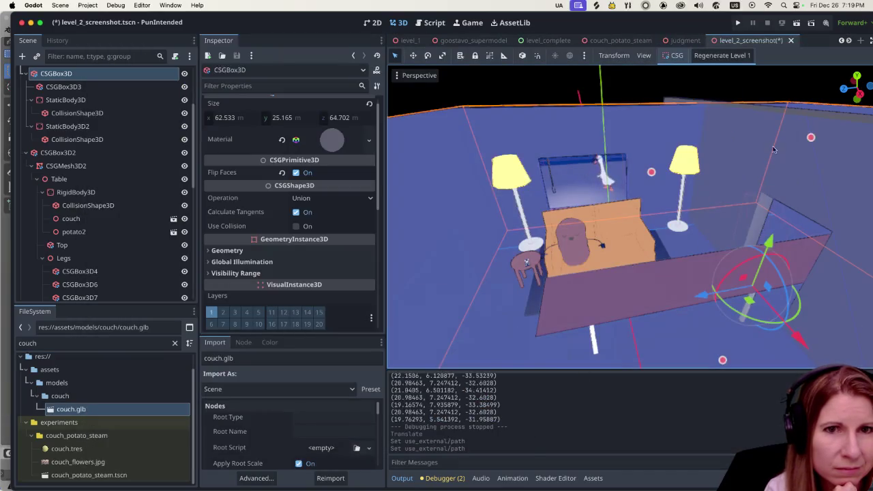
pyautogui.click(796, 22)
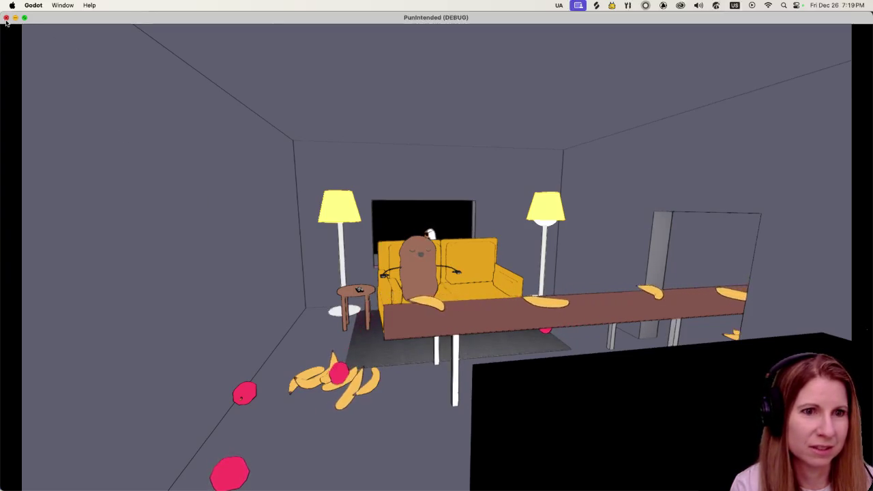
# - Stop the running game with Cmd+Q after viewing the honey couch
pyautogui.press('super+q')
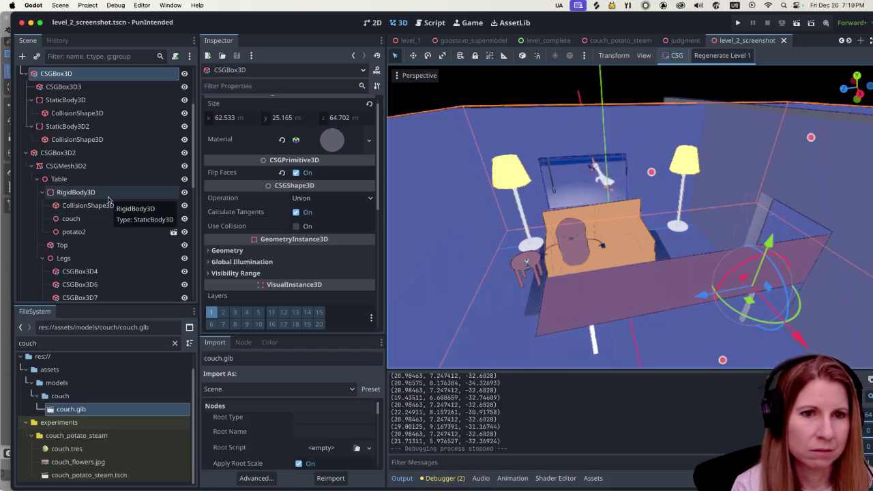
pyautogui.click(81, 344)
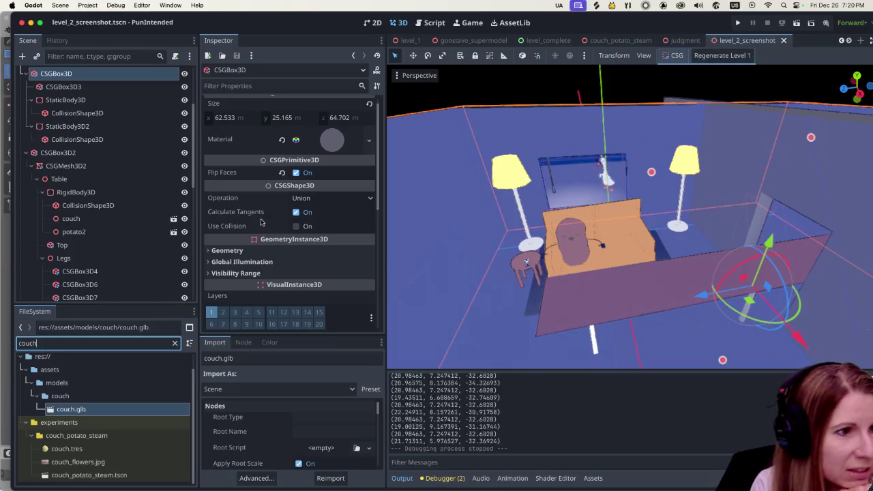
pyautogui.scroll(-10, 152, 244)
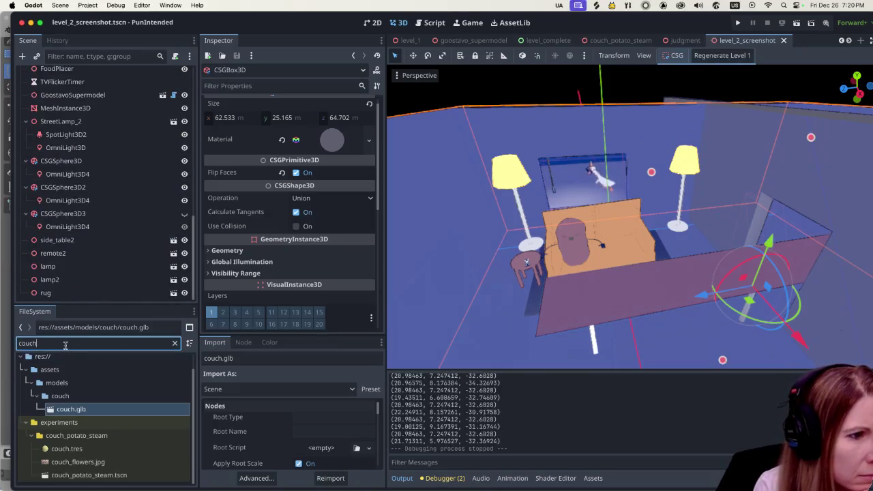
# - Filter for 'lamp' and set lamp.glb's shade material to honey.tres
pyautogui.write('lamp')
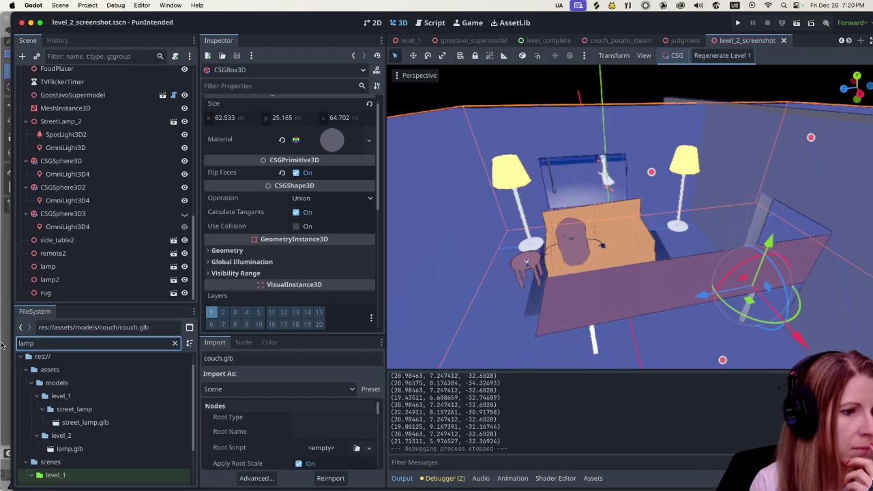
pyautogui.doubleClick(122, 449)
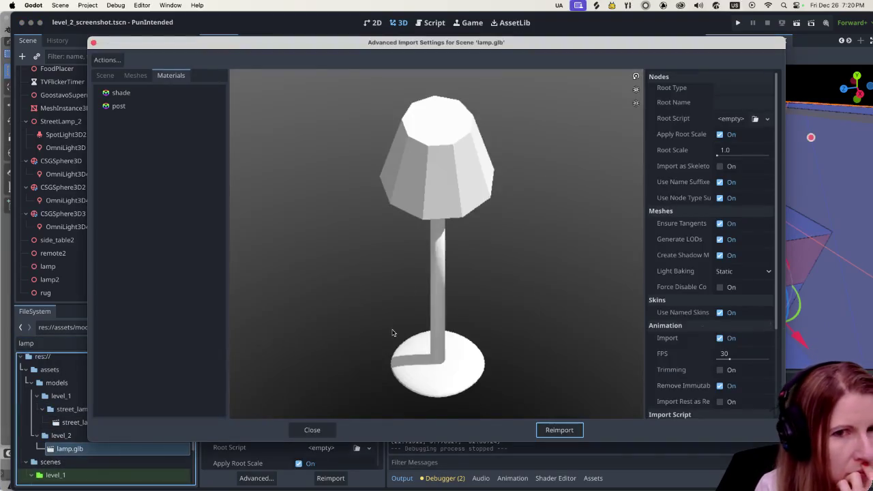
pyautogui.click(155, 96)
pyautogui.click(773, 104)
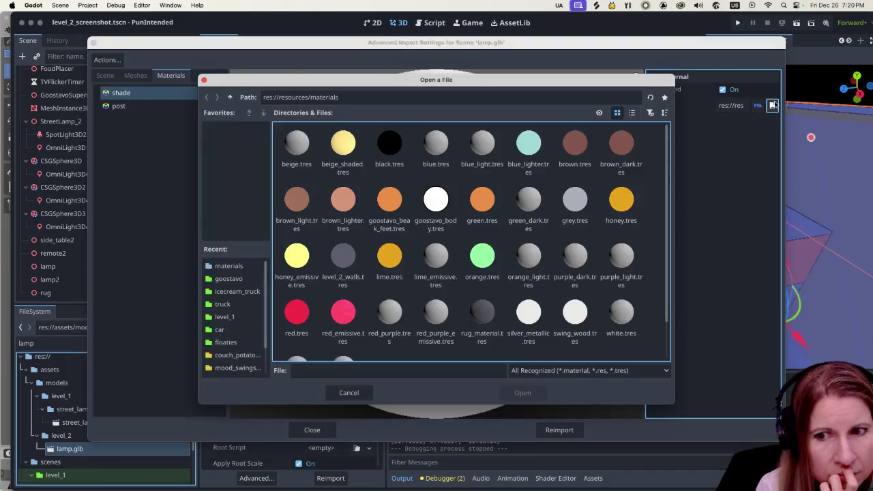
pyautogui.click(621, 203)
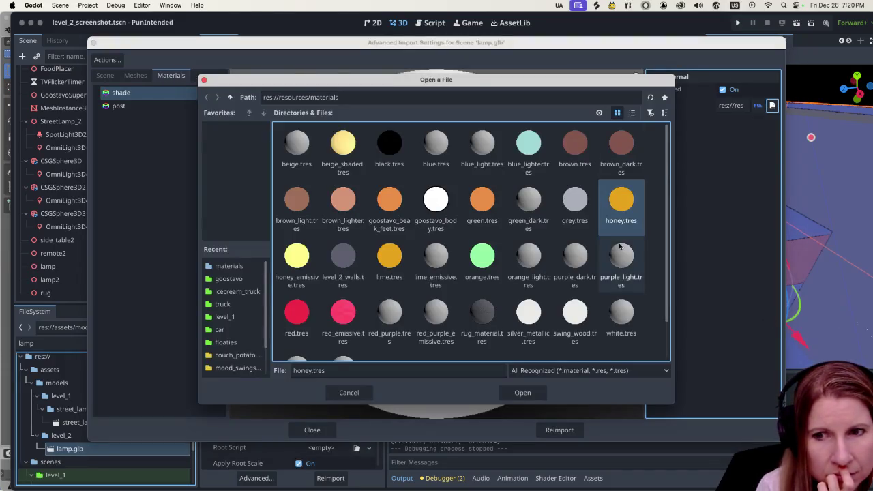
pyautogui.click(523, 393)
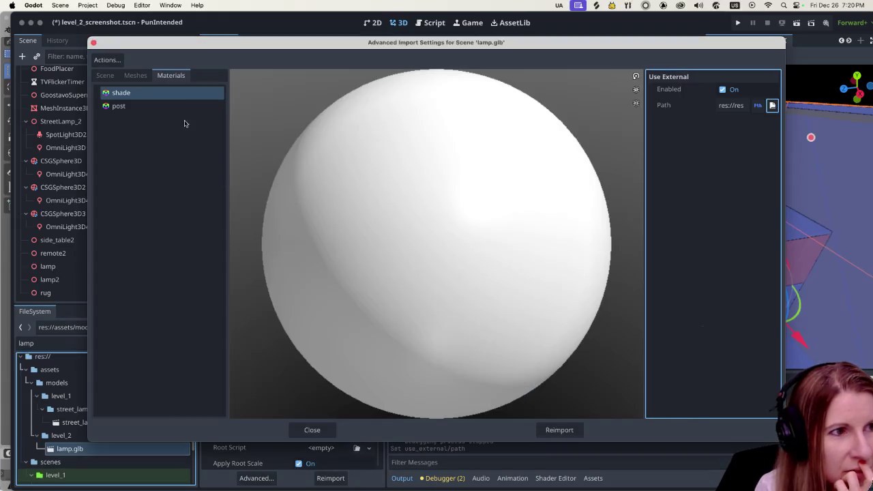
# - Reimport the lamp with its posts left white and run the level
pyautogui.click(176, 108)
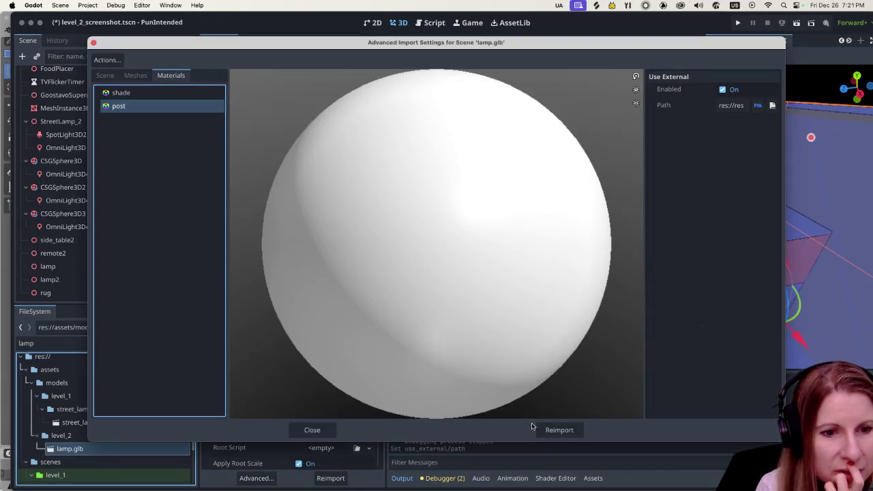
pyautogui.click(558, 430)
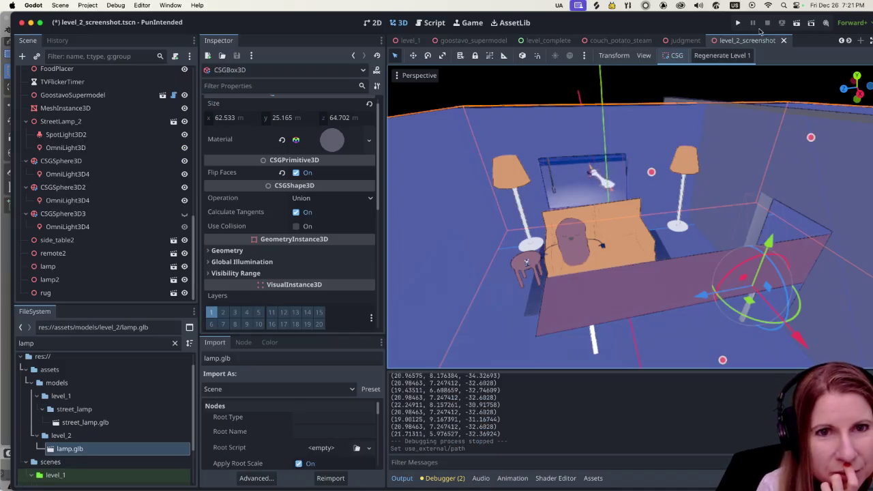
pyautogui.click(797, 23)
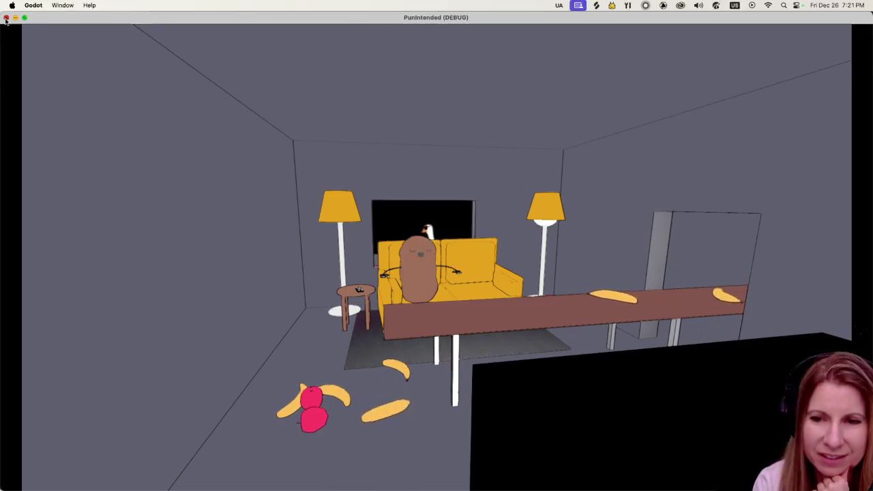
# - Close the running game and focus the FileSystem filter for a new search
pyautogui.click(6, 18)
pyautogui.click(77, 339)
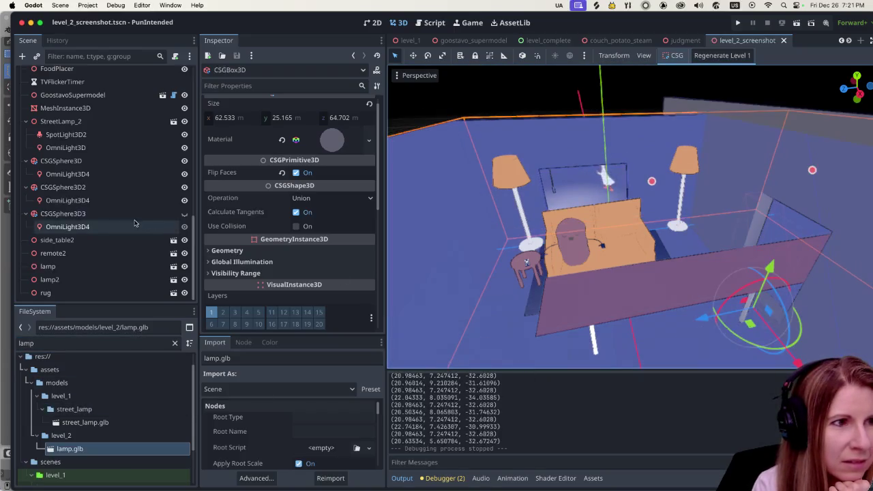
# - Select the room's CSGBox3D and expand its Material in the Inspector
pyautogui.scroll(3, 133, 225)
pyautogui.scroll(-3, 133, 225)
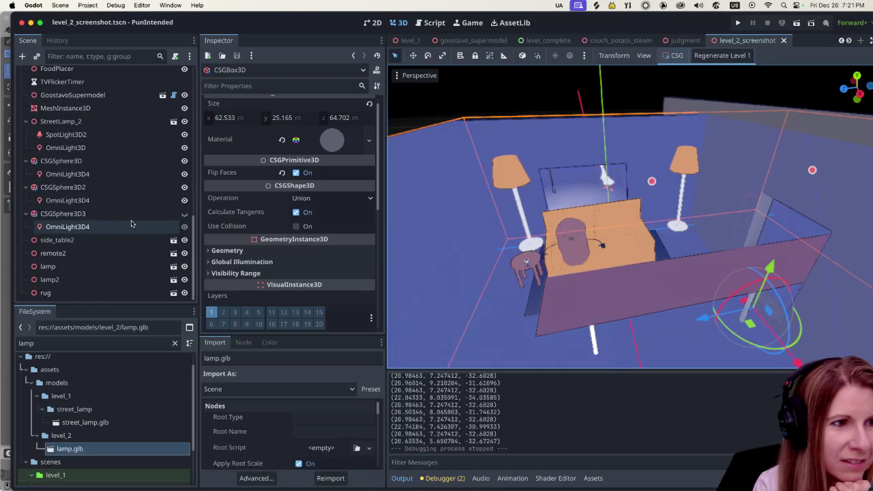
pyautogui.scroll(10, 132, 224)
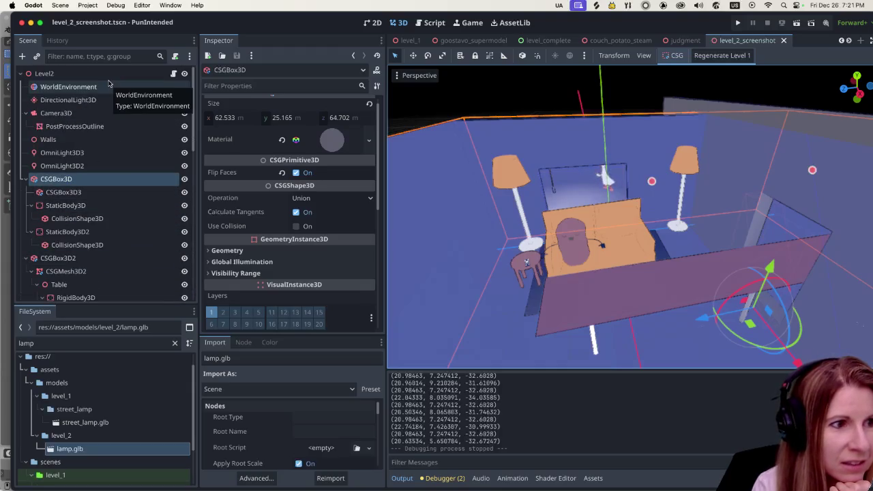
pyautogui.scroll(-5, 96, 109)
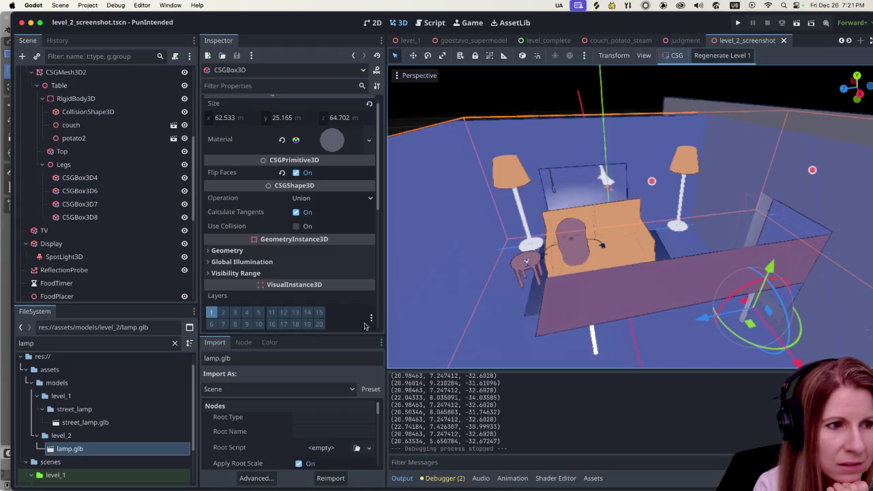
pyautogui.scroll(-6, 111, 257)
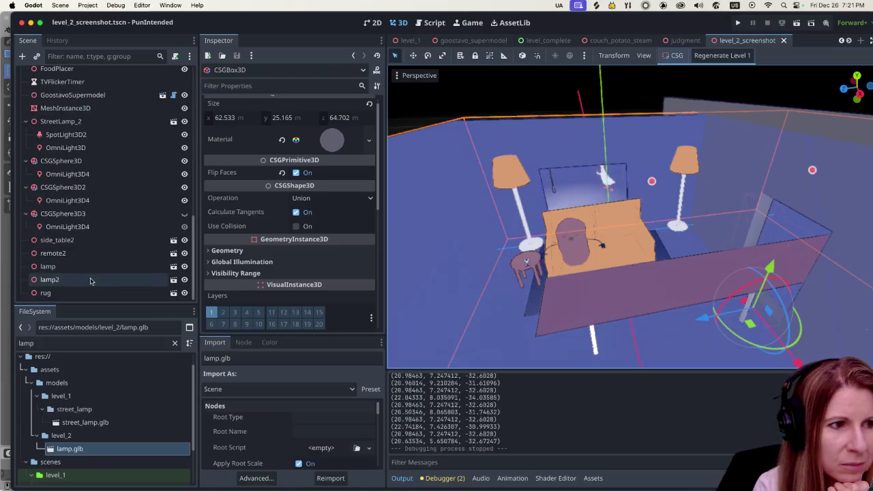
pyautogui.click(90, 280)
pyautogui.click(429, 199)
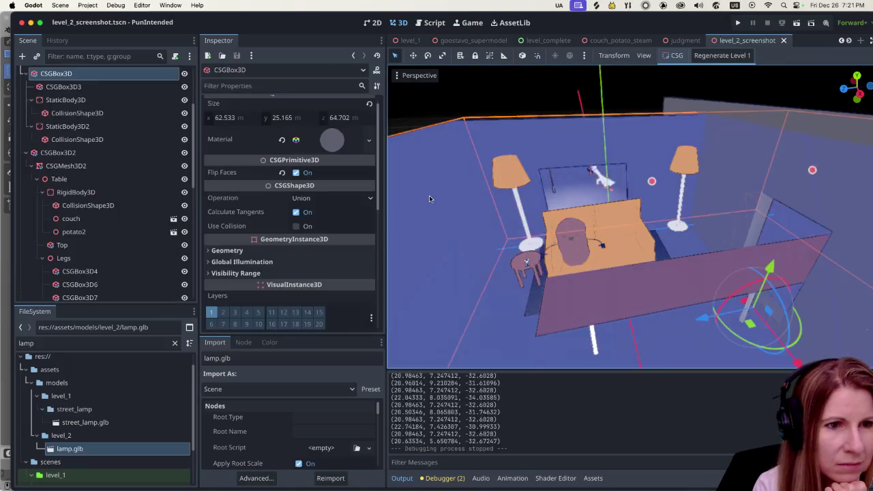
pyautogui.scroll(3, 111, 157)
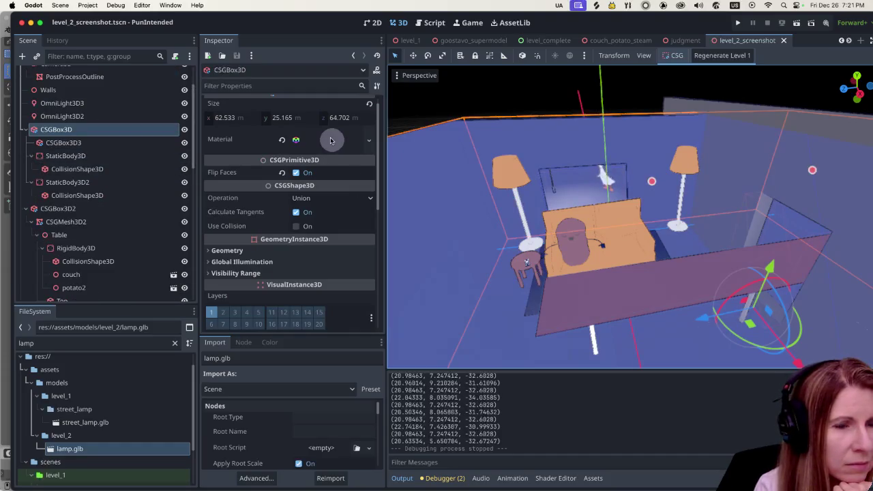
pyautogui.click(335, 142)
# - Expand the room box material's Albedo section
pyautogui.scroll(-2, 336, 184)
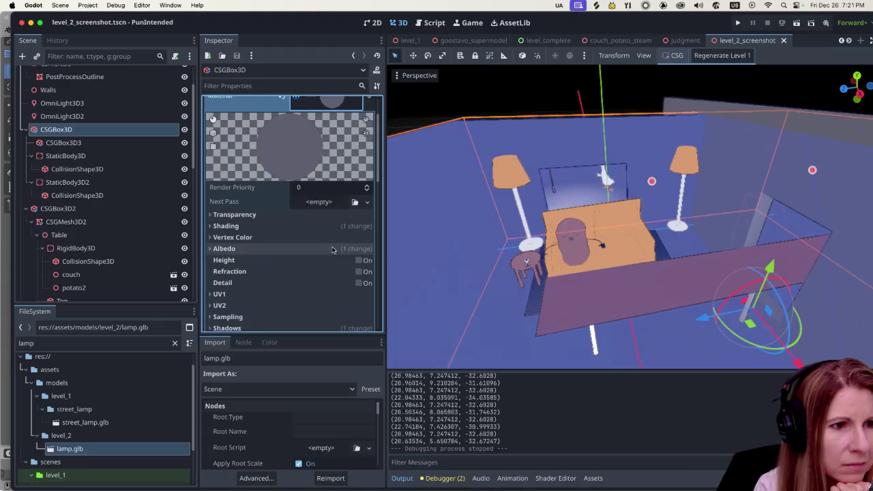
pyautogui.scroll(-1, 299, 242)
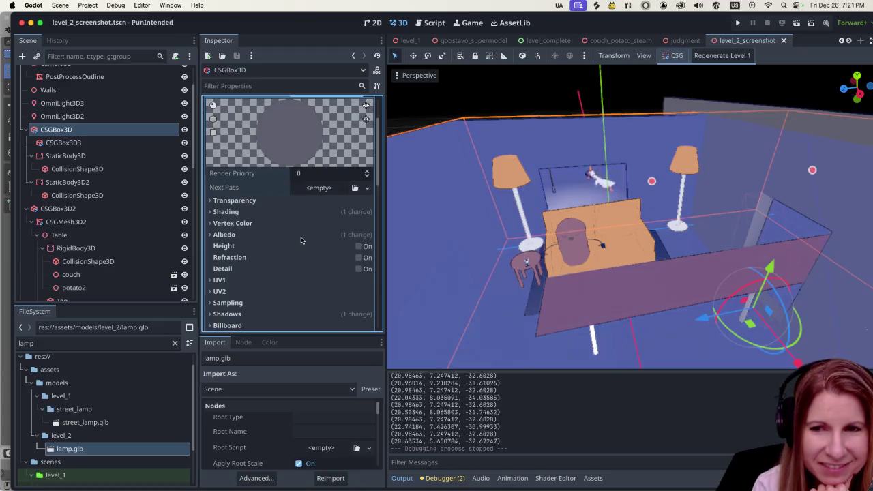
pyautogui.scroll(-2, 301, 240)
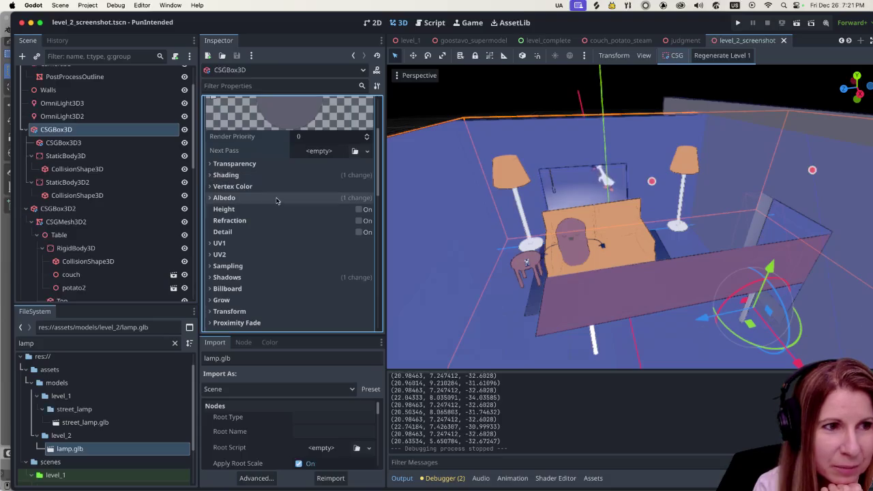
pyautogui.scroll(1, 209, 201)
pyautogui.click(208, 205)
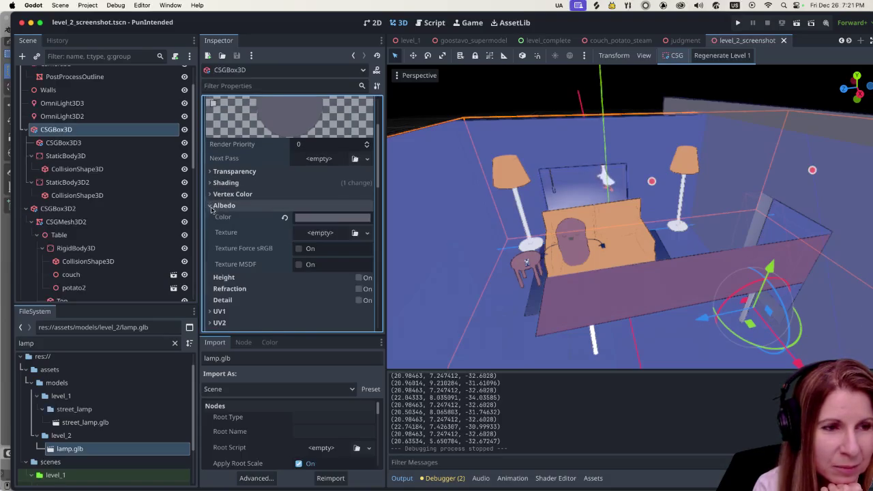
pyautogui.scroll(-6, 307, 157)
pyautogui.scroll(-3, 316, 113)
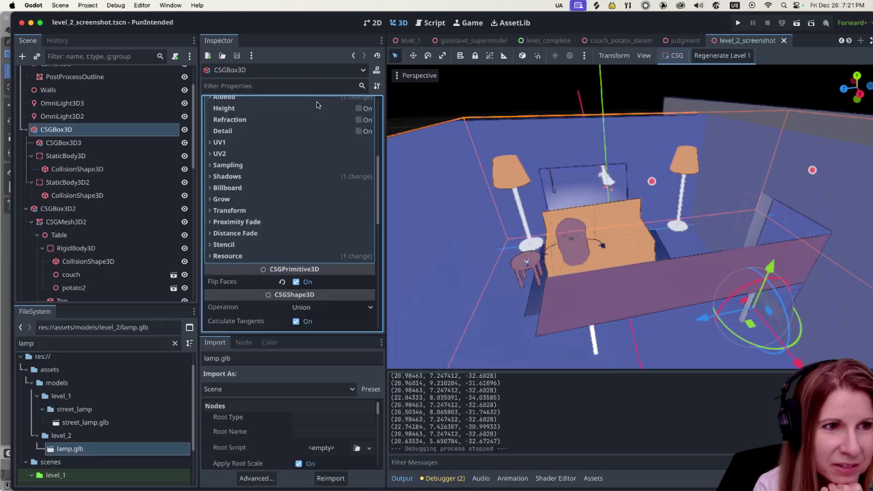
pyautogui.scroll(3, 259, 188)
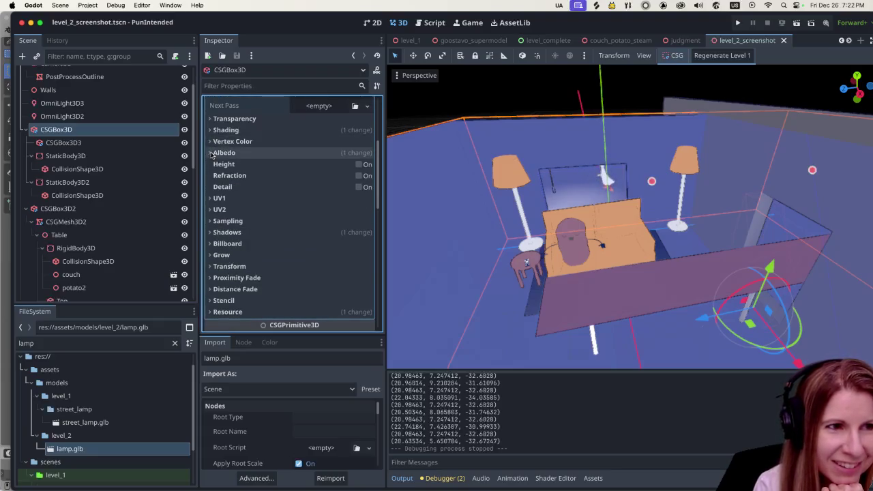
pyautogui.click(211, 153)
# - Try several green swatches on the walls and settle on olive green 899f66
pyautogui.click(319, 166)
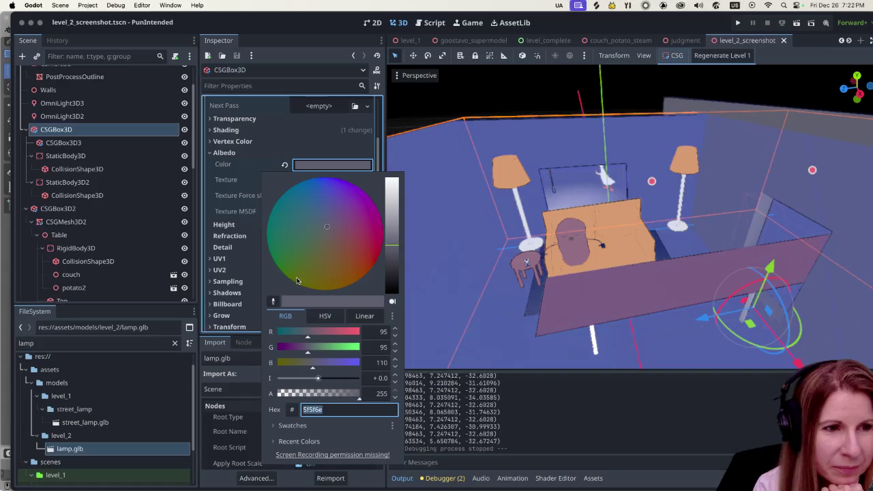
pyautogui.click(278, 427)
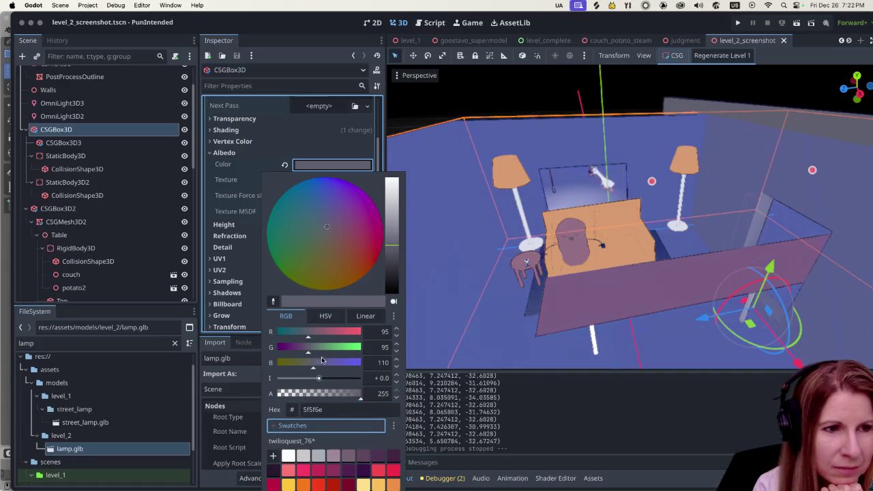
pyautogui.click(273, 146)
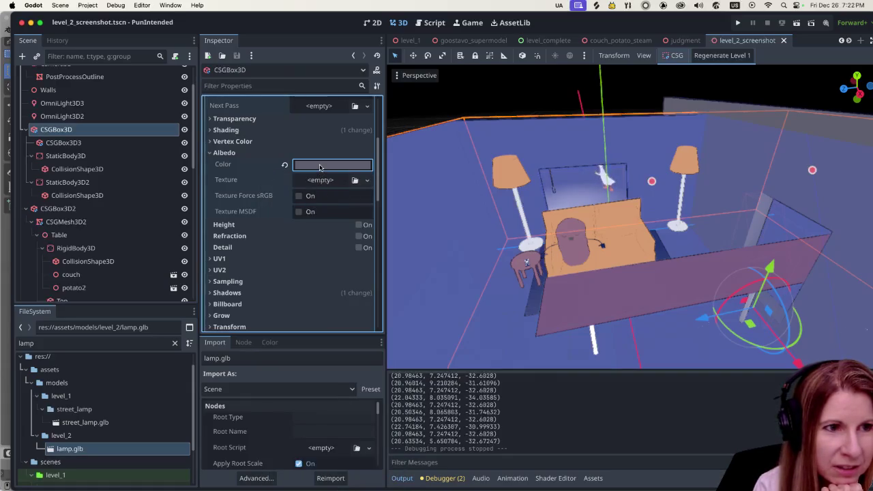
pyautogui.click(321, 167)
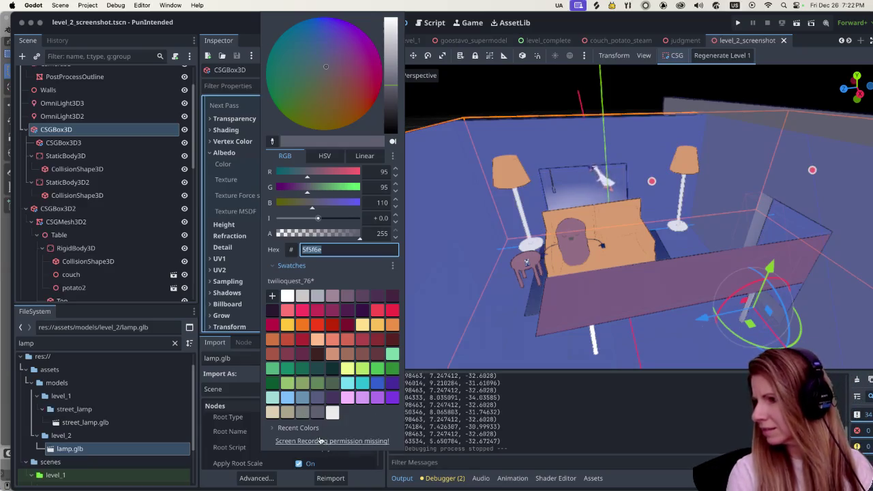
pyautogui.click(366, 372)
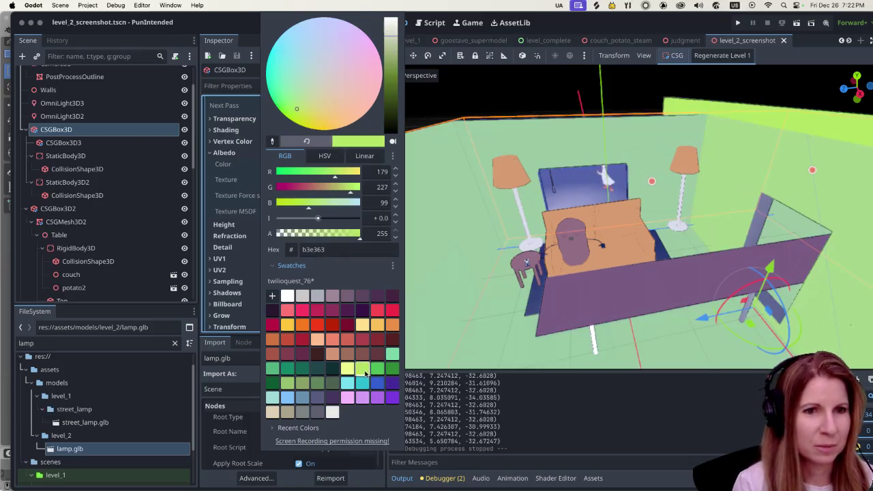
pyautogui.click(373, 370)
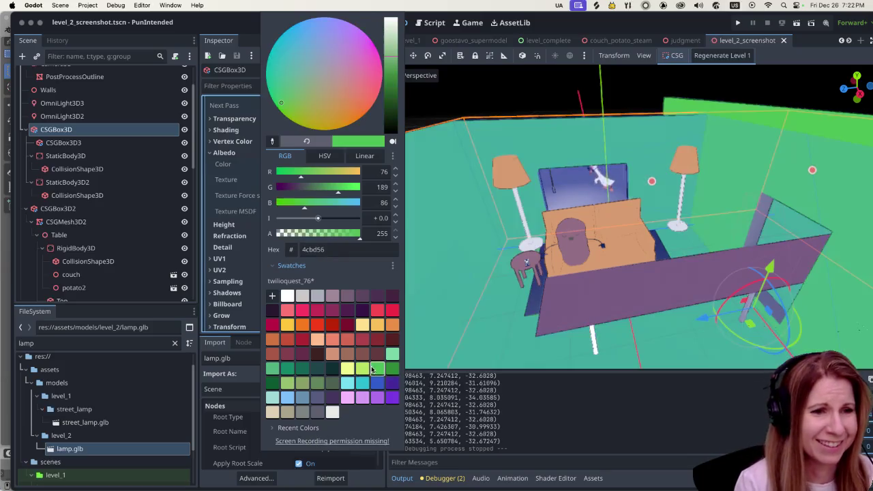
pyautogui.click(393, 369)
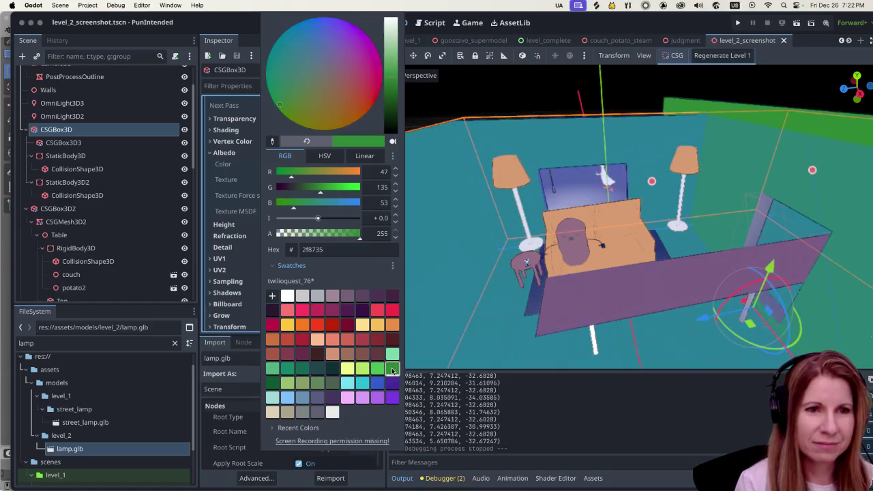
pyautogui.click(273, 386)
pyautogui.click(291, 386)
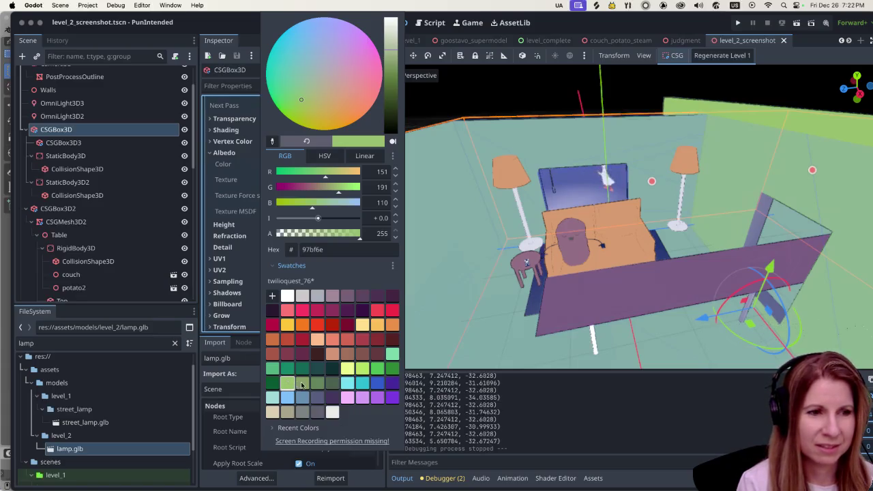
pyautogui.click(302, 384)
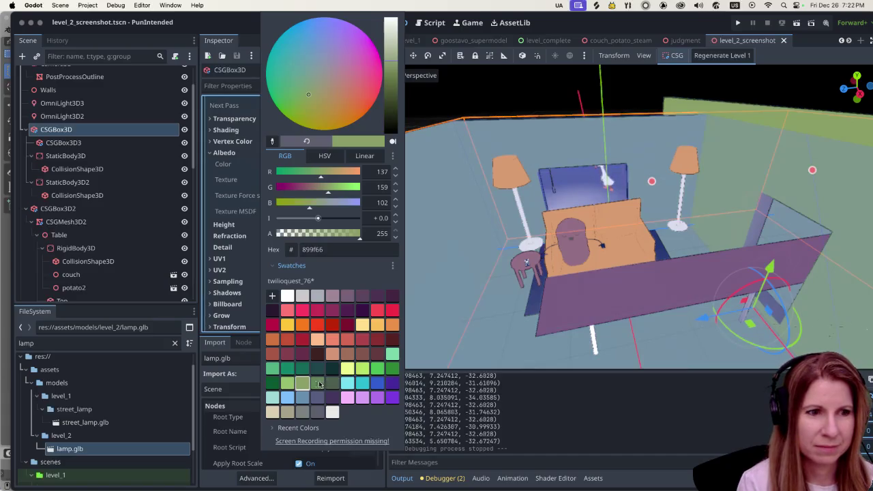
pyautogui.click(287, 384)
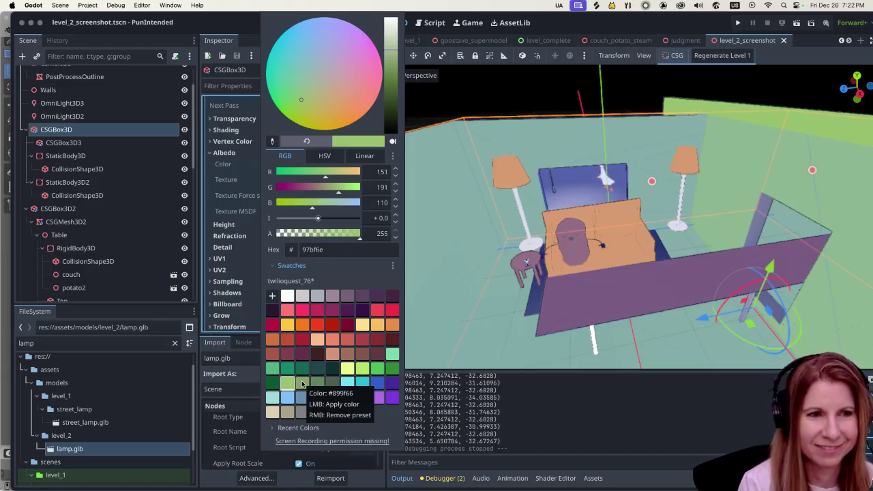
pyautogui.click(302, 384)
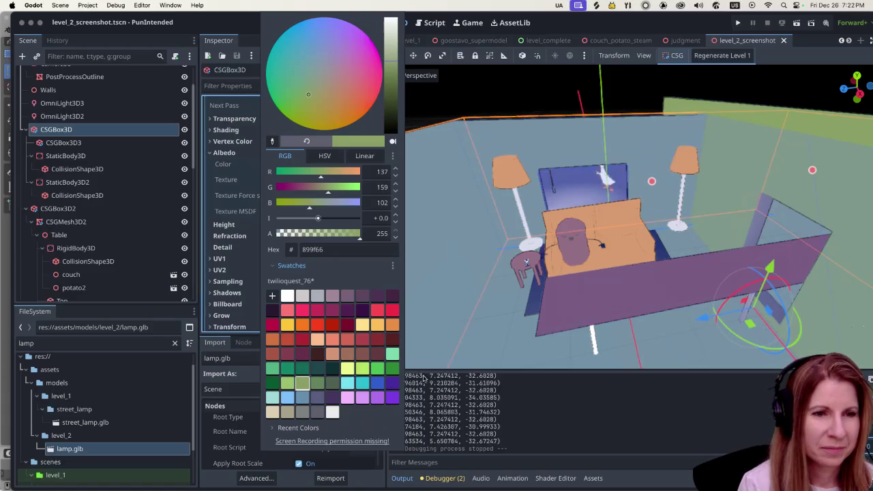
pyautogui.click(485, 310)
# - Reselect the room box, change the walls to dark grey-green 4c6051, then save and run
pyautogui.click(495, 95)
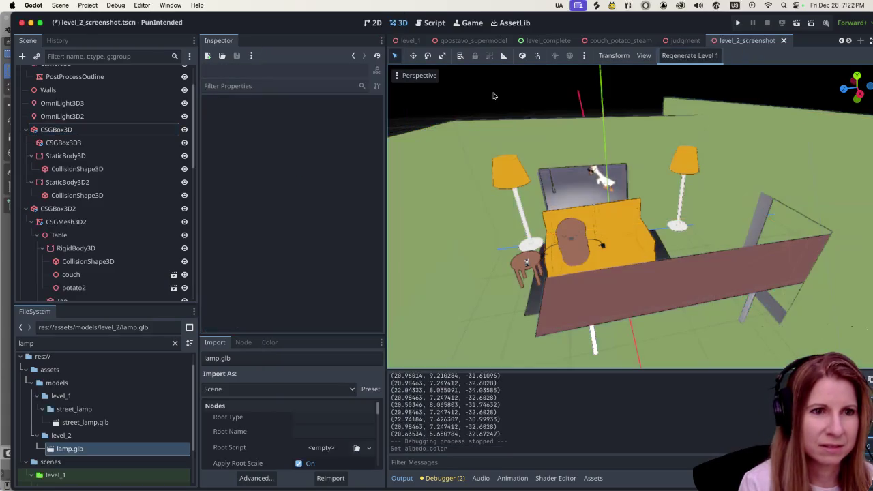
pyautogui.click(450, 278)
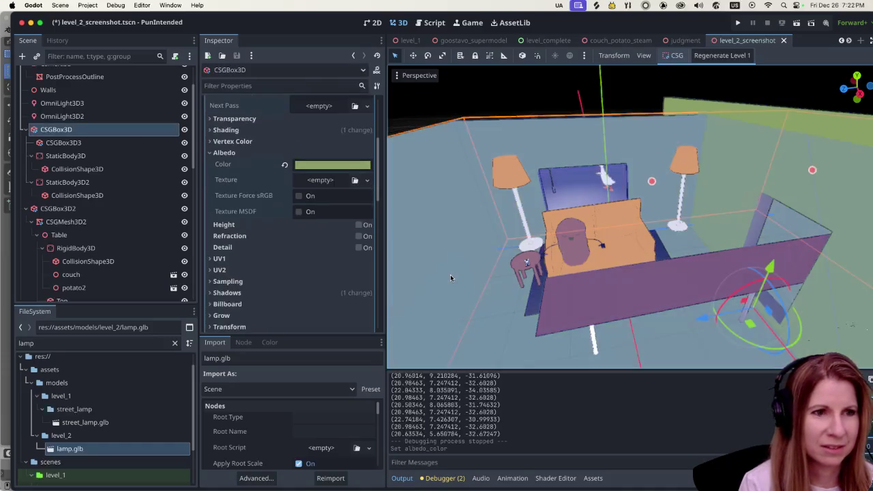
pyautogui.click(344, 165)
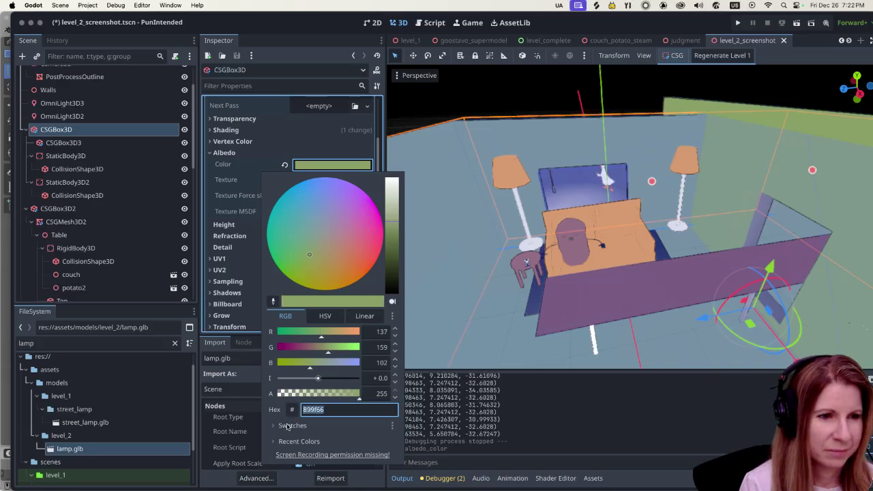
pyautogui.click(287, 426)
pyautogui.click(270, 150)
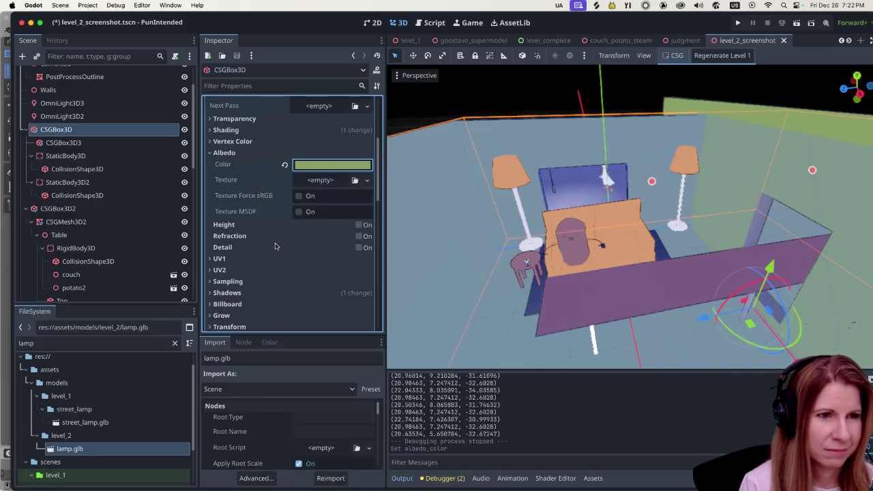
pyautogui.click(326, 171)
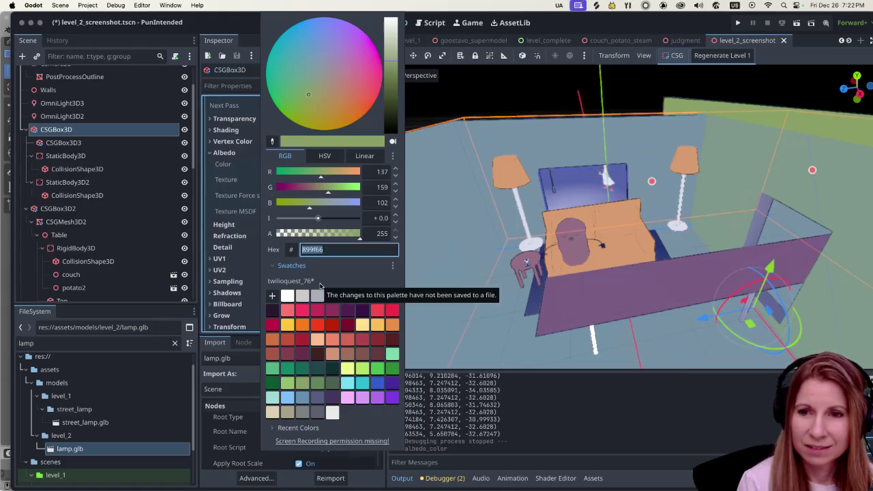
pyautogui.click(331, 383)
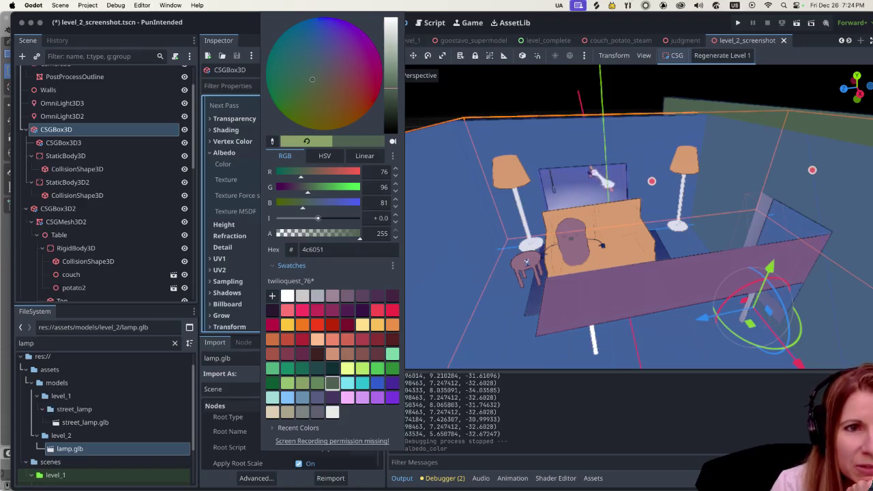
pyautogui.click(553, 85)
pyautogui.click(793, 25)
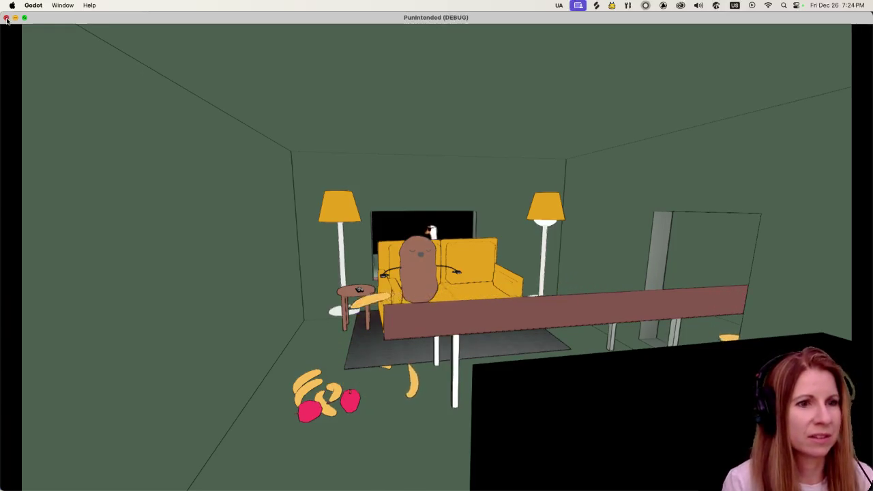
# - Stop the running game with Cmd+Q and reopen the wall Albedo Color picker
pyautogui.press('super+q')
pyautogui.click(334, 165)
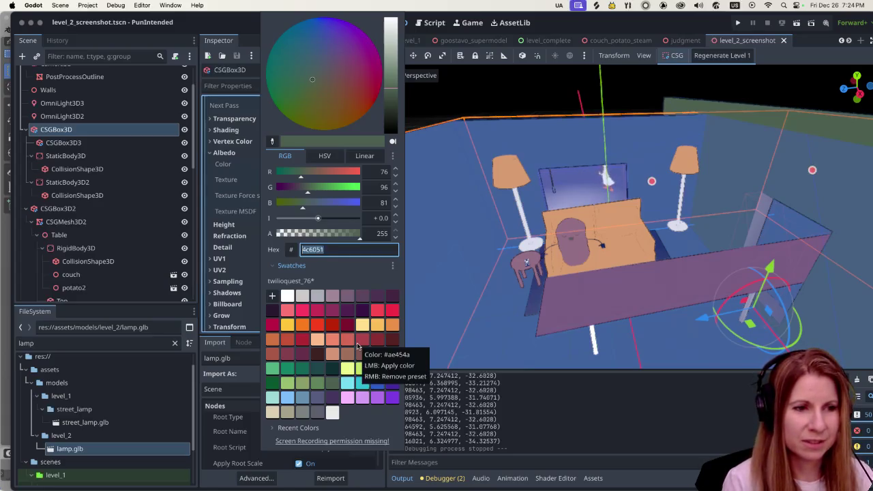
# - Make the walls beige dbcfb1 and check them in a test run
pyautogui.click(273, 413)
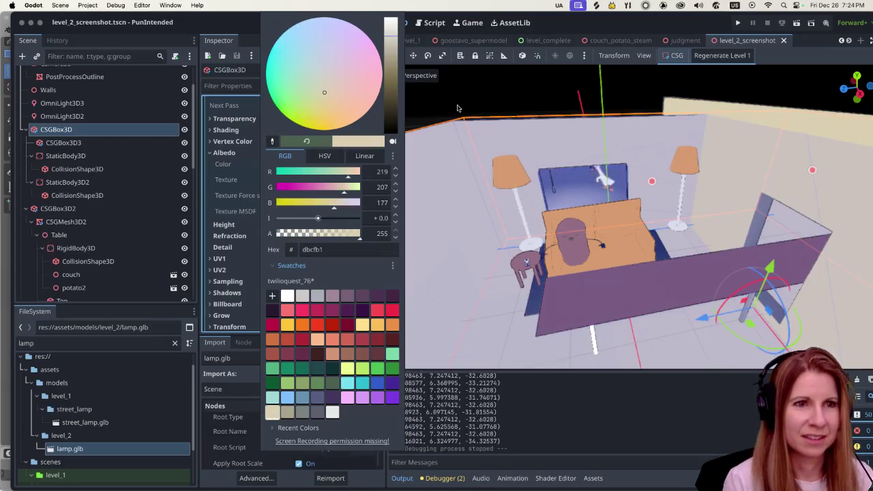
pyautogui.click(457, 107)
pyautogui.click(796, 22)
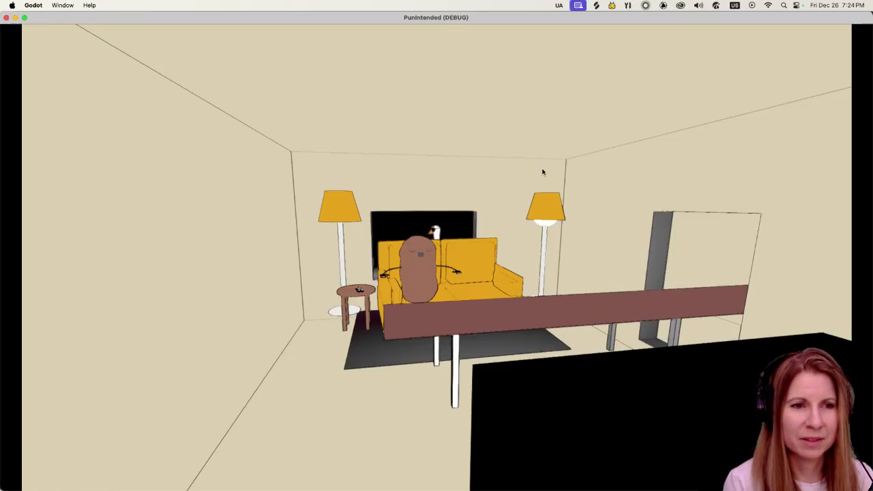
pyautogui.click(6, 19)
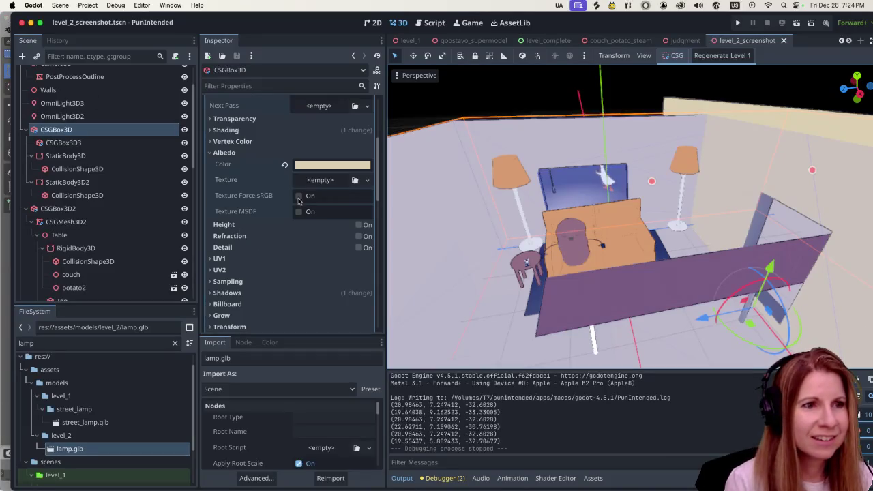
# - Change the walls to greyish beige a9a48d, save, and preview the room in a test run
pyautogui.click(331, 166)
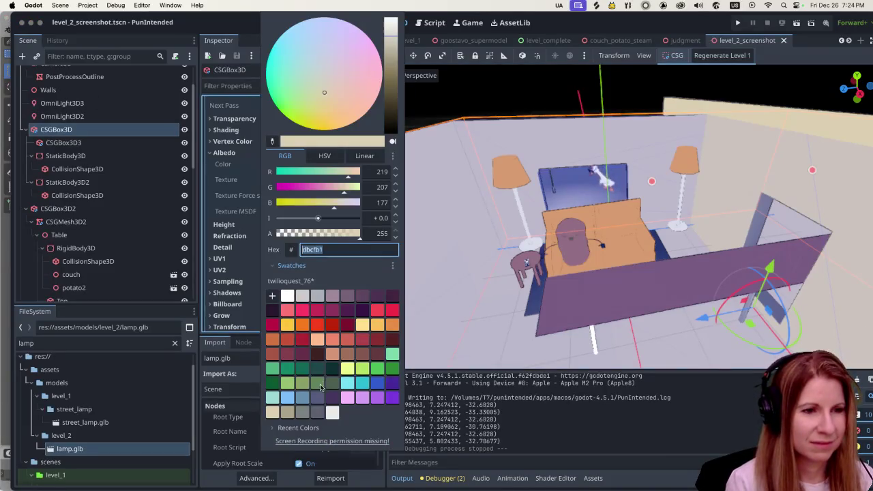
pyautogui.click(287, 412)
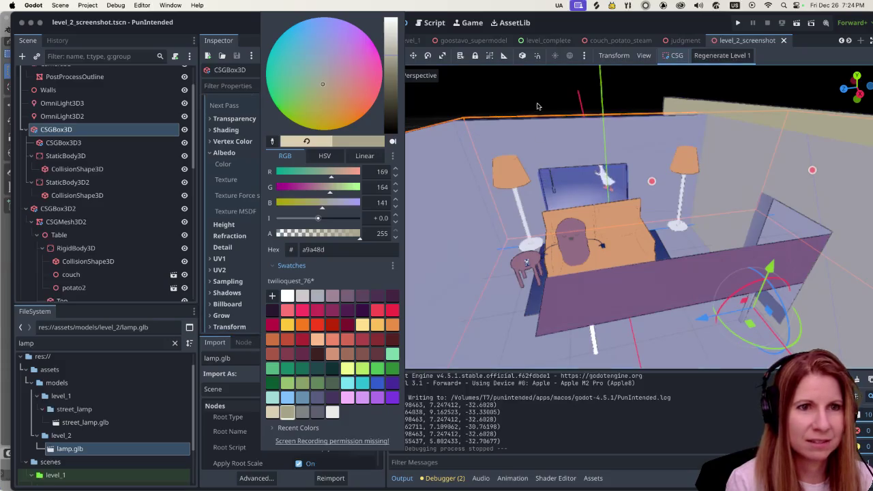
pyautogui.click(537, 106)
pyautogui.press('super+s')
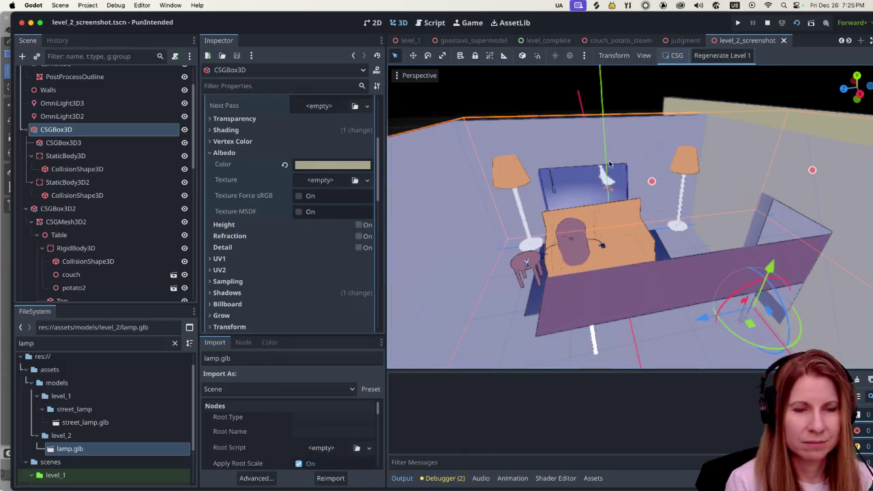
pyautogui.press('super+r')
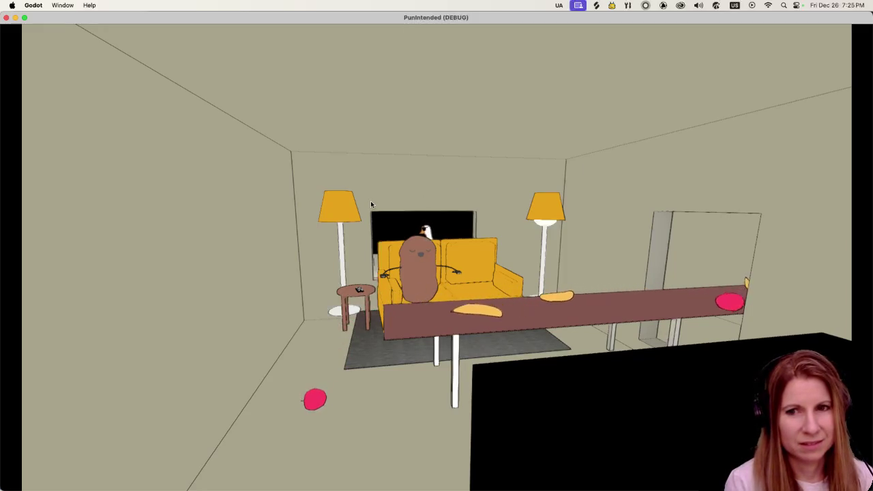
pyautogui.click(6, 18)
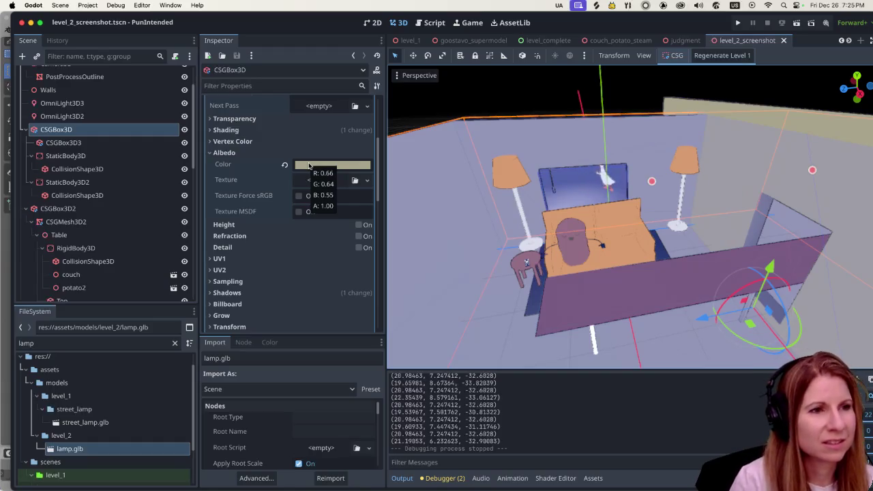
# - Apply grey 7b8382 to the walls and preview the room in a test run
pyautogui.click(309, 166)
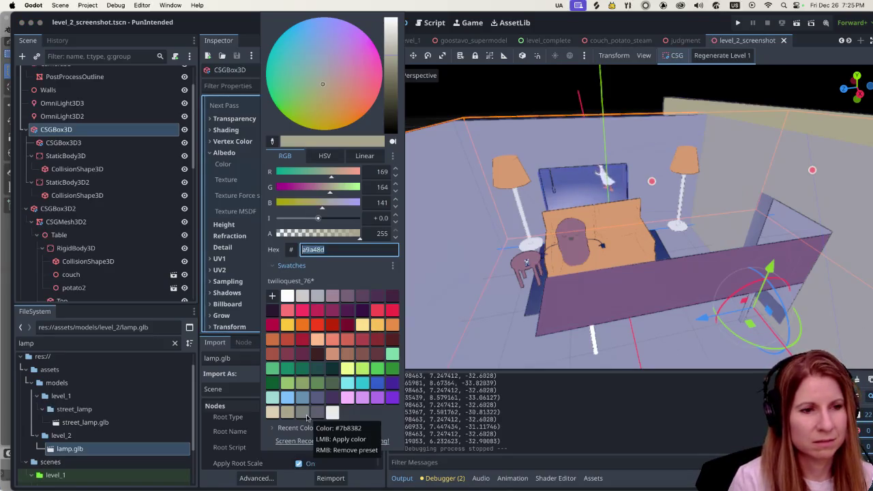
pyautogui.click(305, 413)
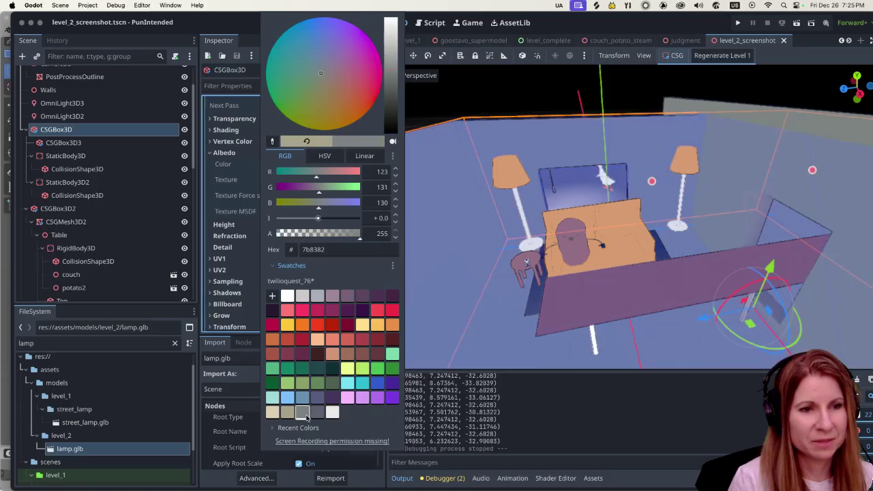
pyautogui.click(516, 77)
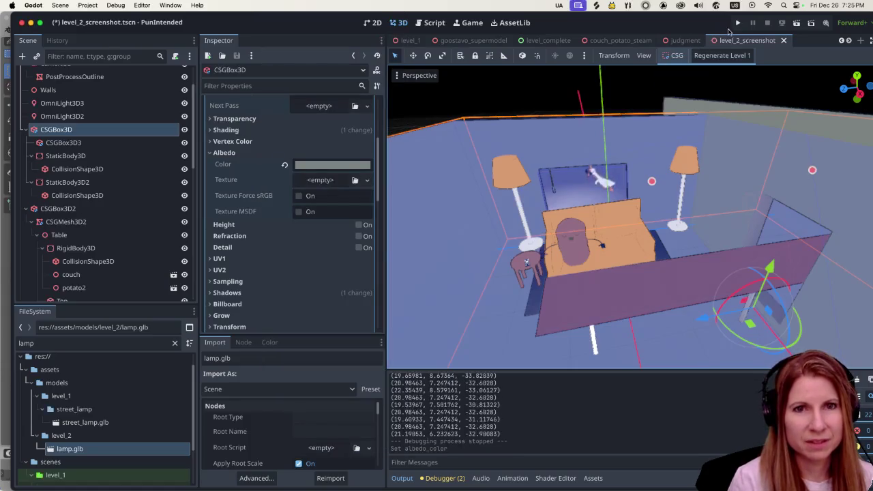
pyautogui.click(796, 28)
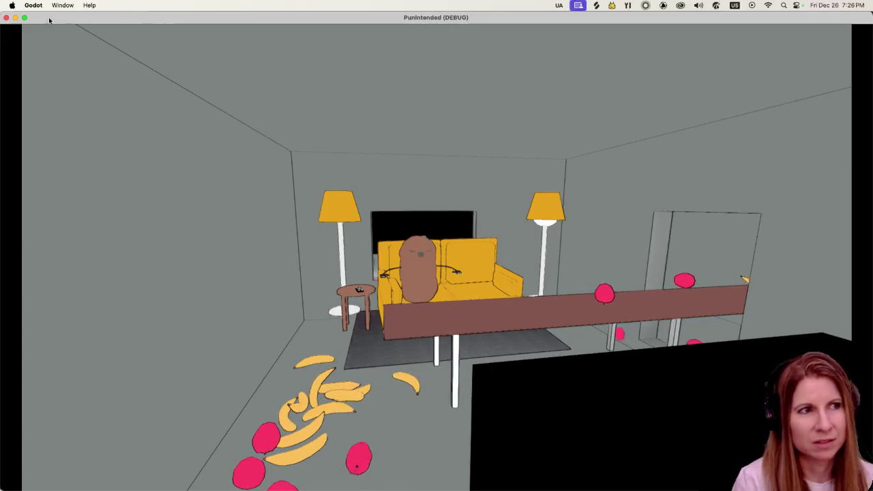
pyautogui.click(7, 19)
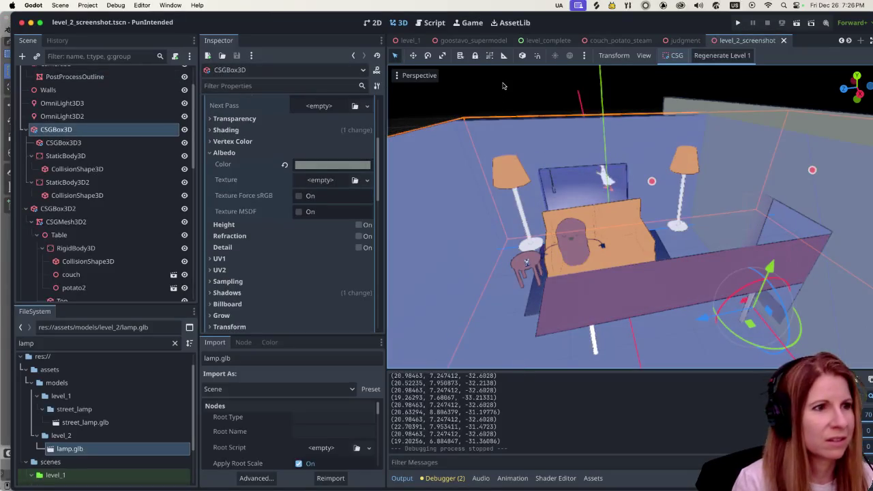
pyautogui.scroll(-5, 577, 285)
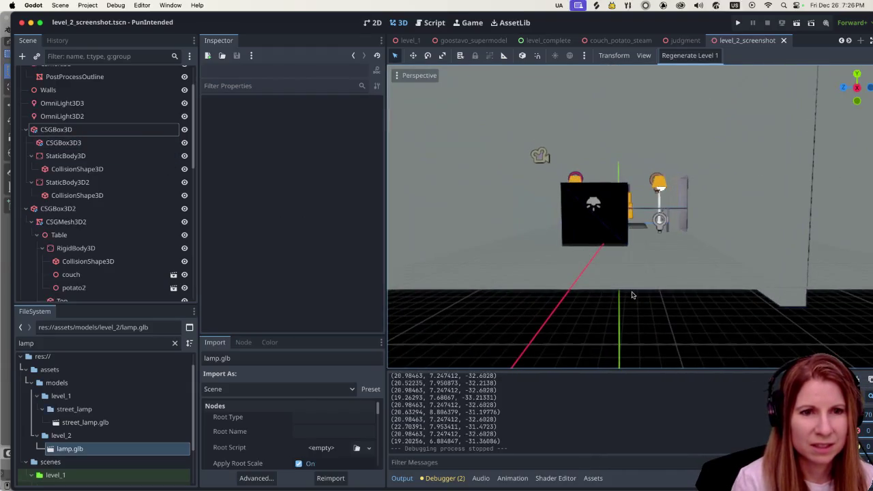
pyautogui.click(633, 281)
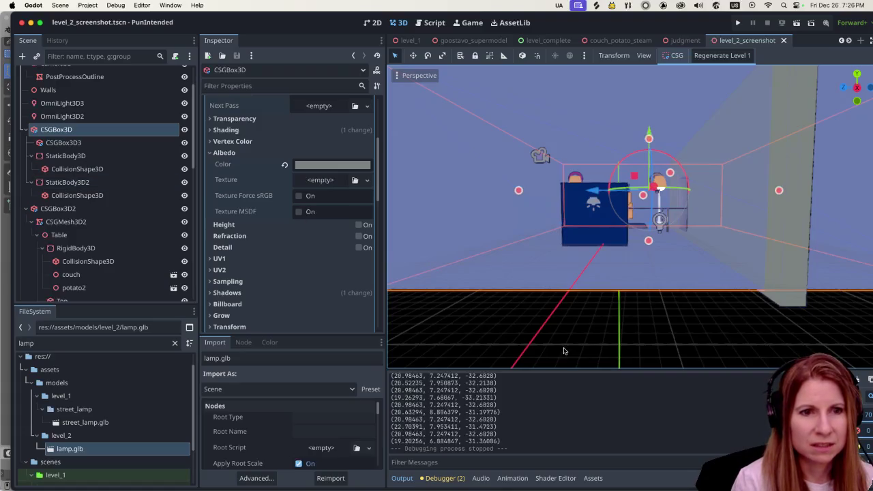
pyautogui.scroll(-6, 161, 251)
pyautogui.scroll(-5, 160, 251)
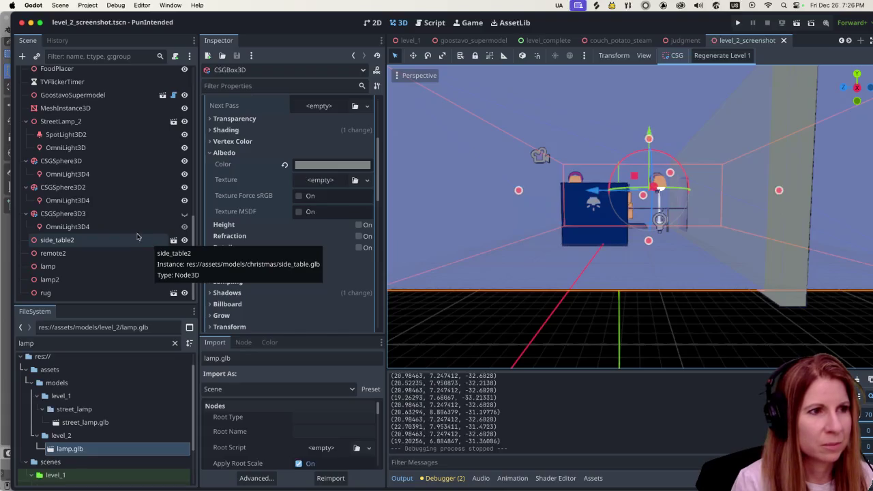
pyautogui.scroll(12, 107, 204)
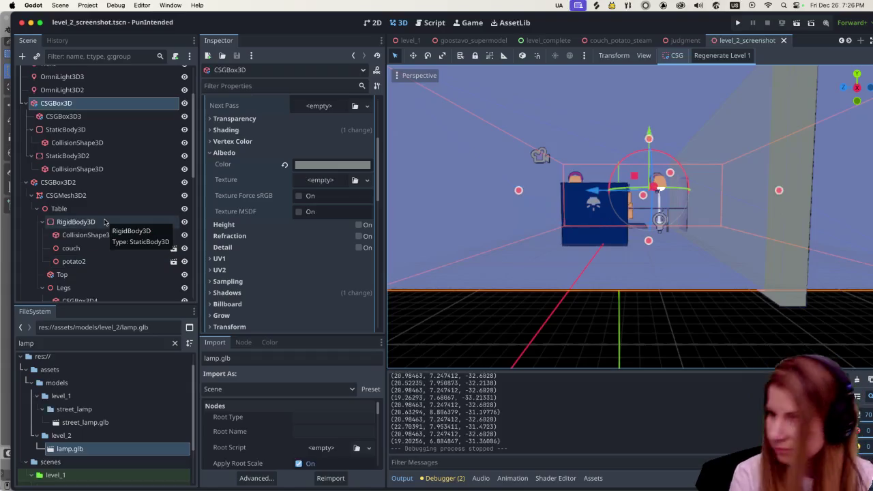
pyautogui.scroll(4, 123, 191)
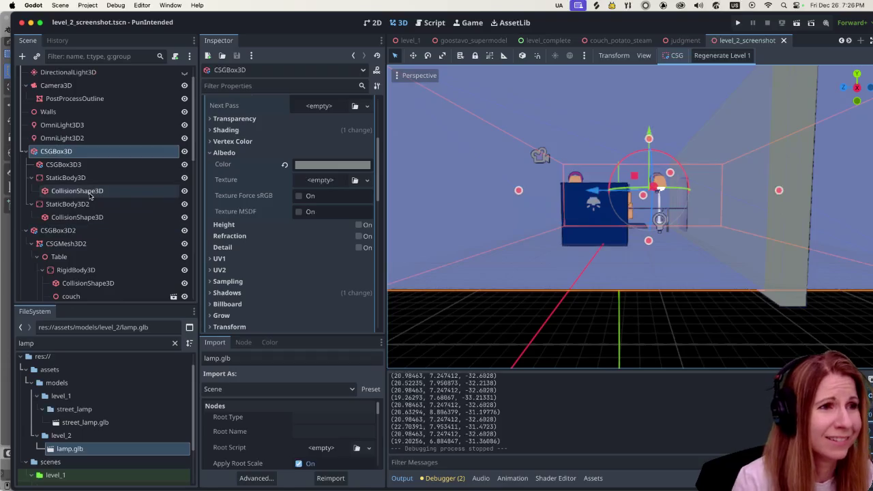
pyautogui.click(131, 171)
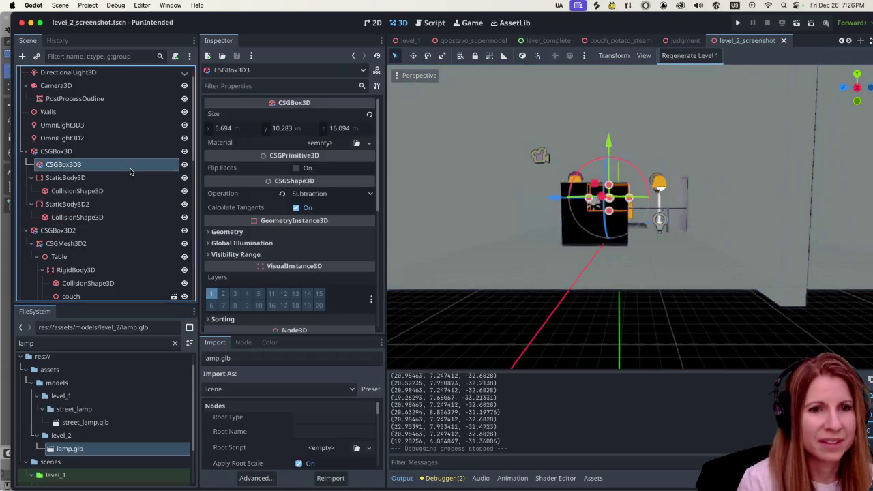
pyautogui.click(125, 157)
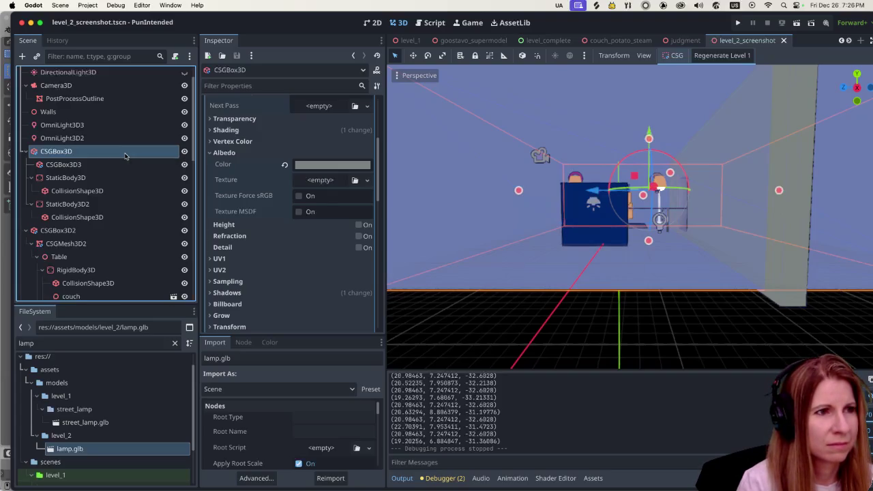
pyautogui.scroll(2, 125, 156)
pyautogui.scroll(-5, 540, 327)
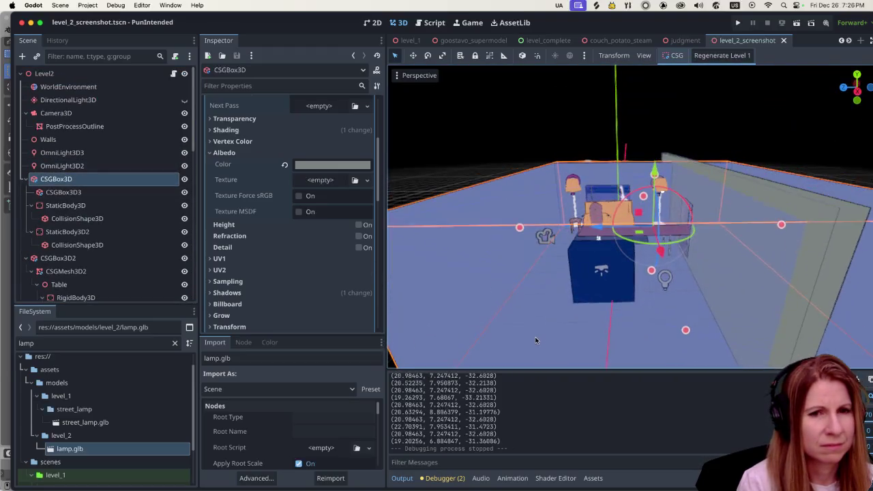
pyautogui.scroll(5, 536, 340)
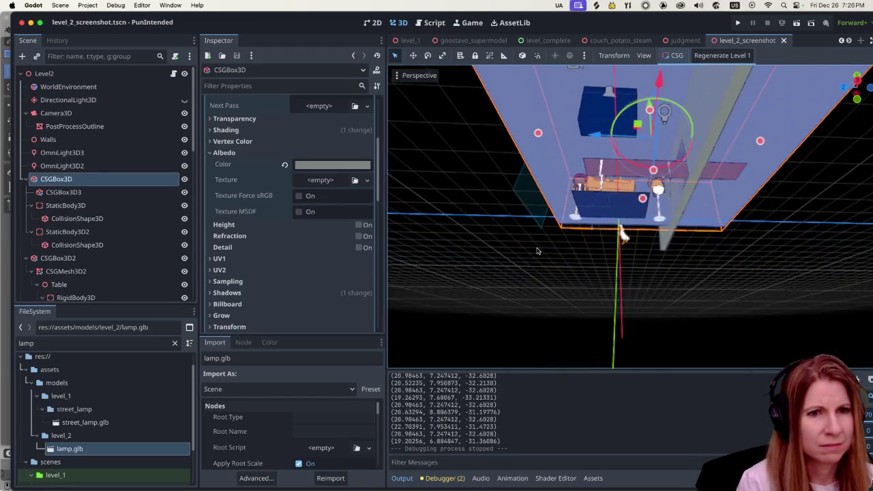
pyautogui.hscroll(-5, 528, 331)
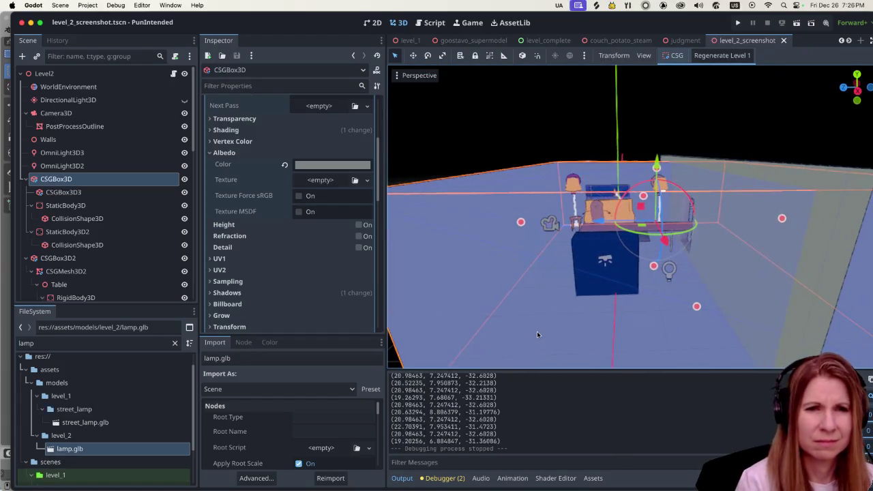
pyautogui.scroll(-3, 541, 277)
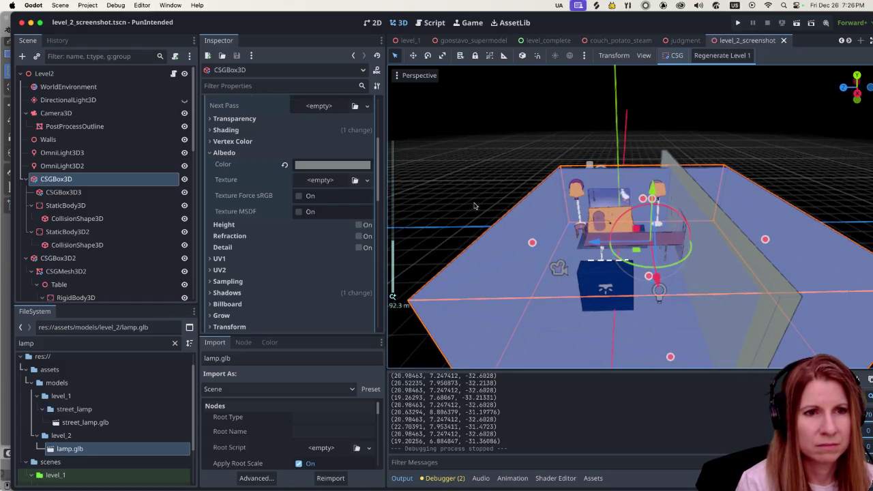
pyautogui.click(473, 205)
pyautogui.scroll(5, 580, 230)
pyautogui.scroll(-5, 586, 259)
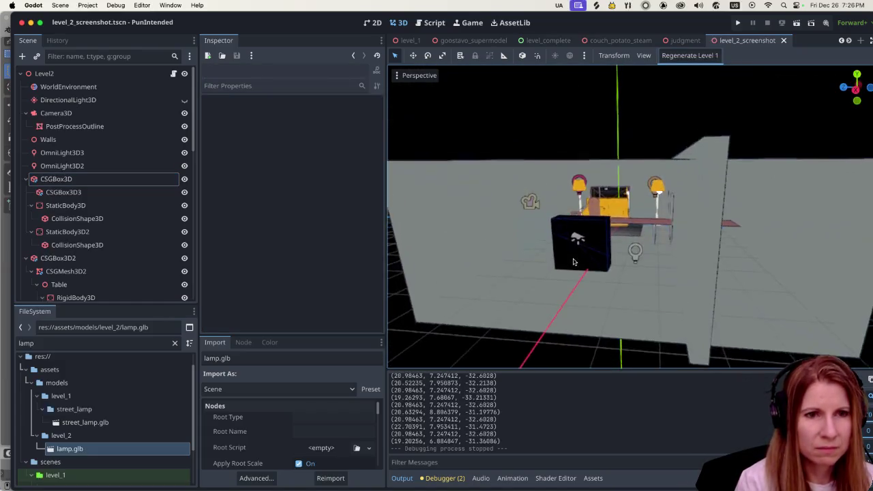
pyautogui.hscroll(-3, 600, 273)
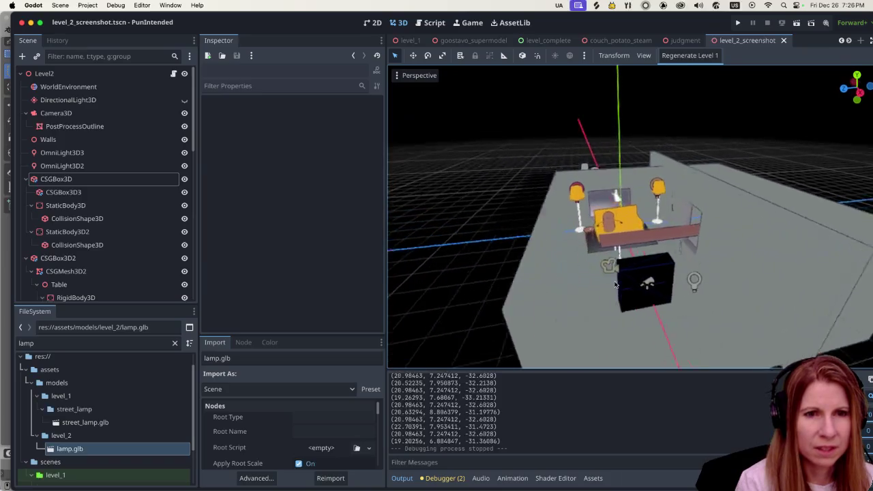
pyautogui.scroll(3, 615, 282)
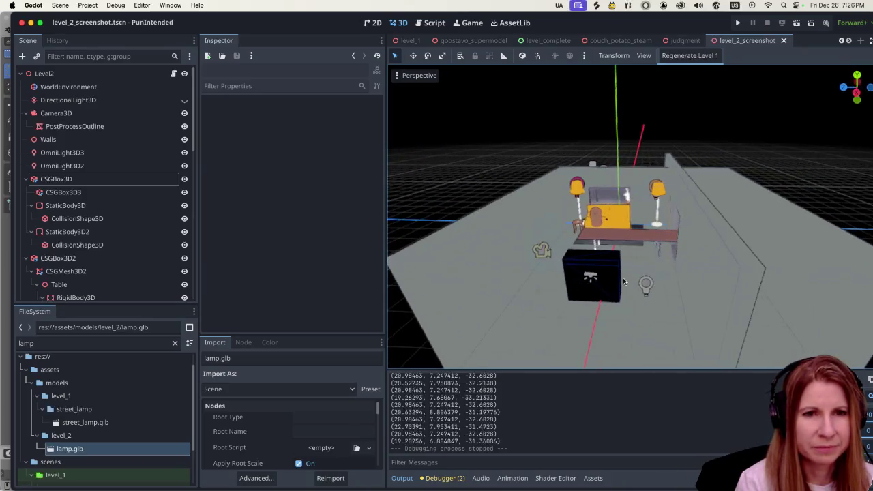
pyautogui.scroll(5, 623, 279)
pyautogui.hscroll(-3, 626, 280)
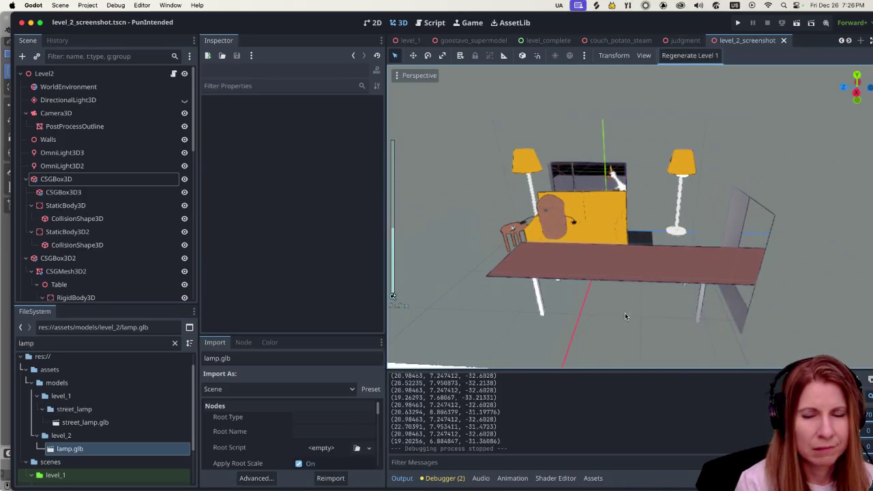
pyautogui.scroll(5, 627, 310)
pyautogui.scroll(-10, 655, 284)
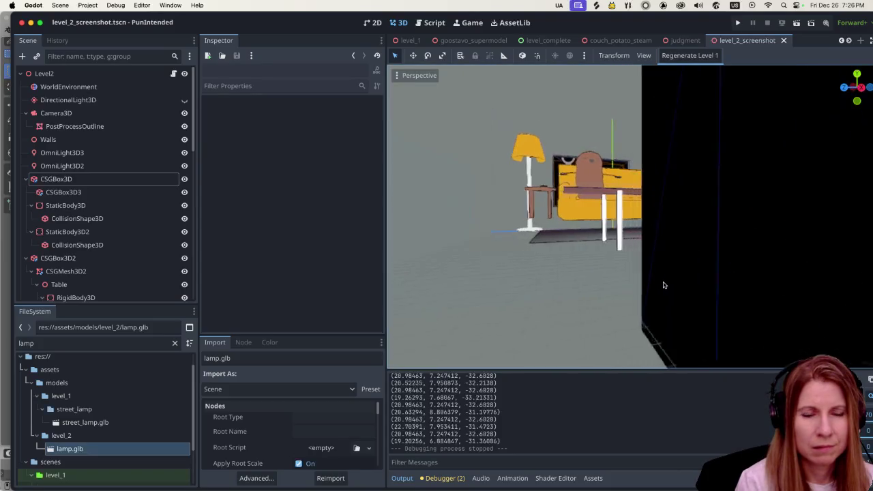
pyautogui.hscroll(-1, 677, 293)
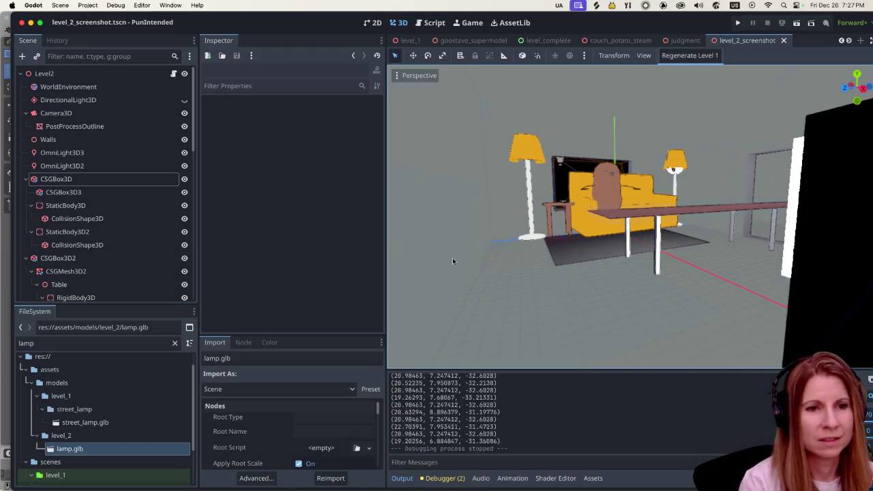
pyautogui.hscroll(-5, 452, 257)
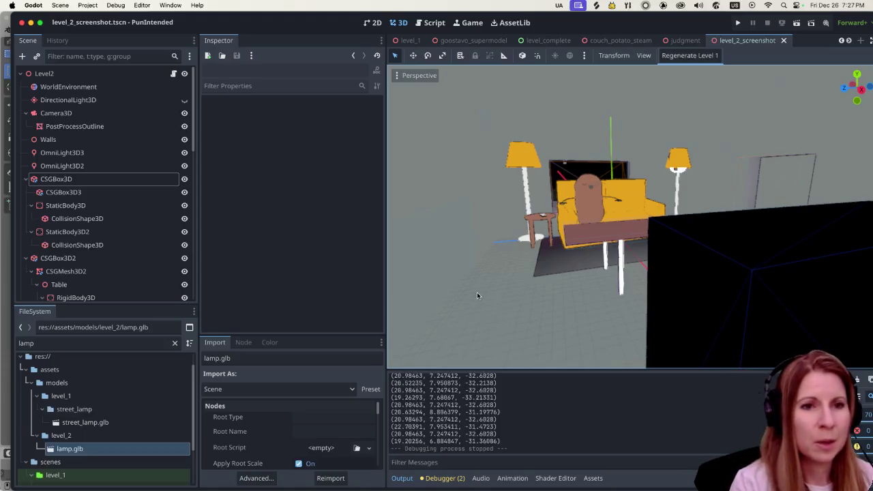
pyautogui.scroll(4, 486, 285)
pyautogui.scroll(-3, 487, 285)
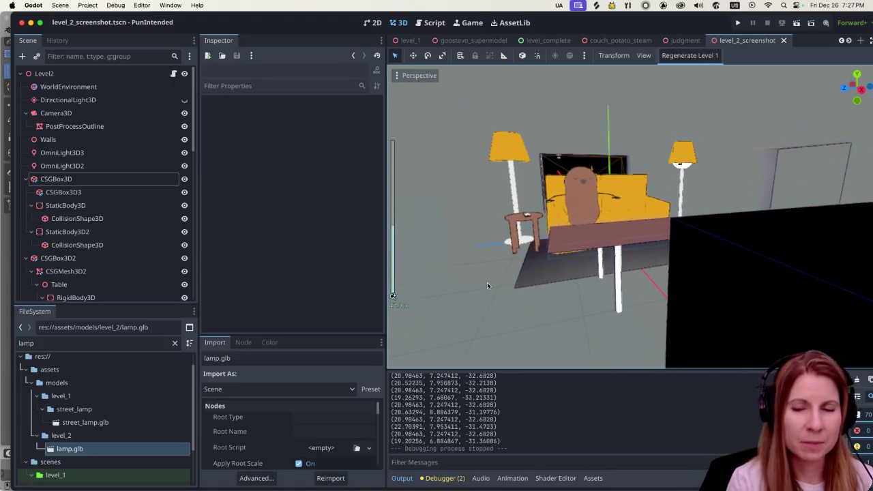
pyautogui.scroll(-3, 525, 279)
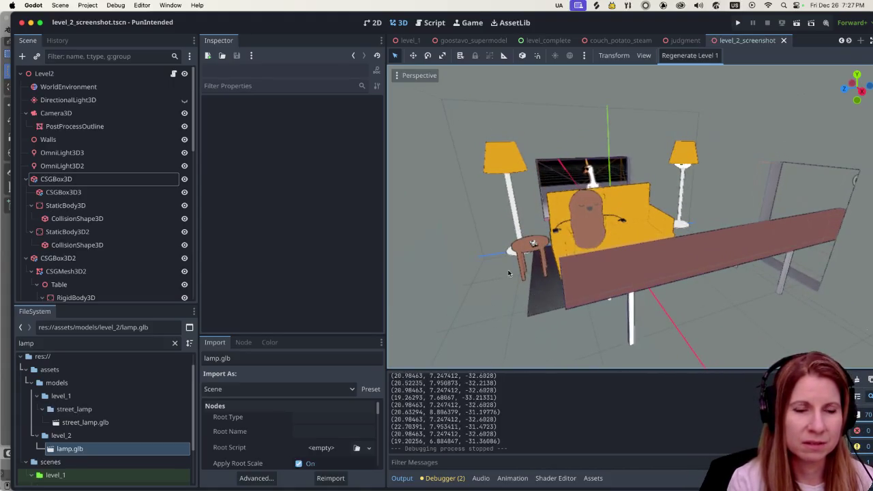
pyautogui.scroll(-3, 564, 317)
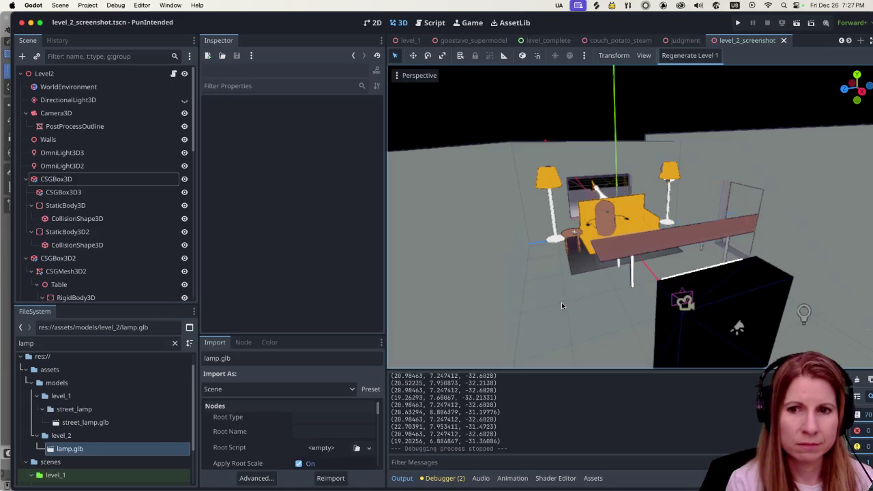
pyautogui.scroll(-2, 582, 317)
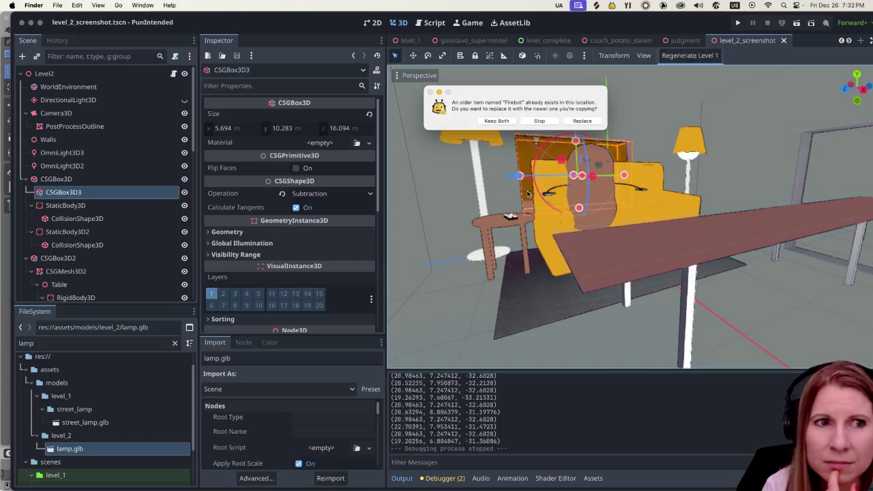
# - Dismiss the Firebot replace prompt without copying
pyautogui.press('Return')
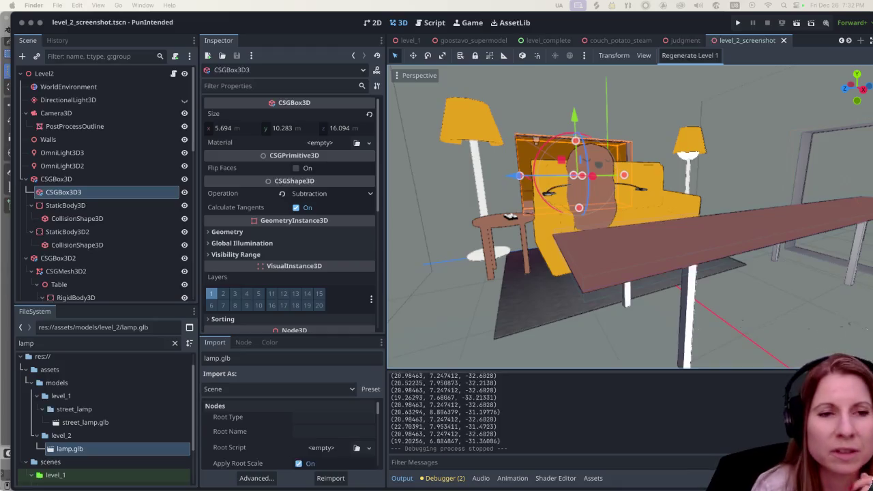
# - Focus the Godot editor and run the PunIntended project
pyautogui.click(642, 28)
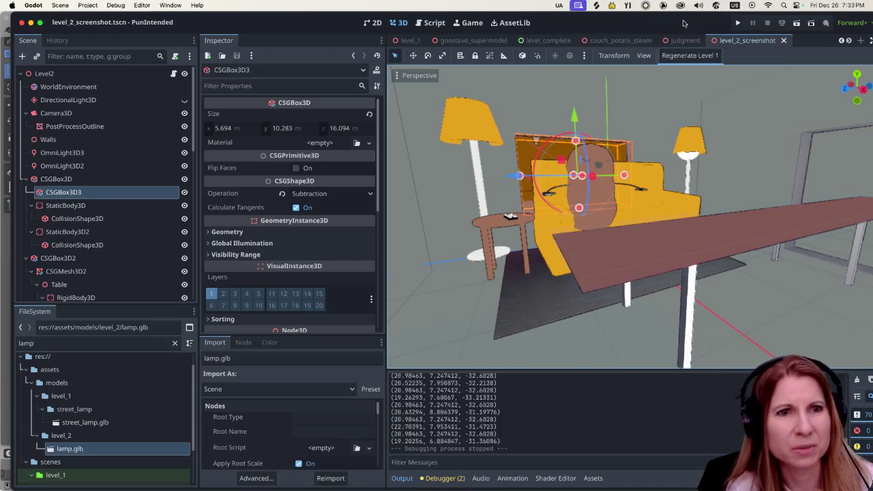
pyautogui.click(738, 24)
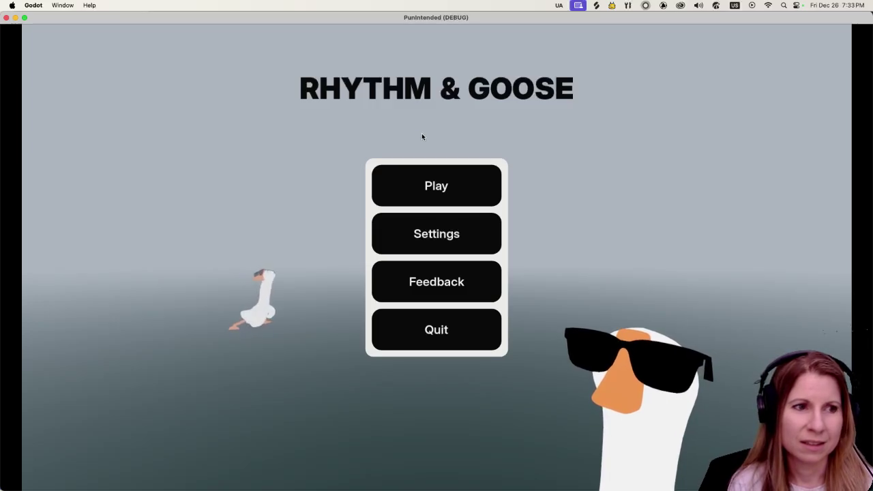
# - Choose Play on the main menu and start the Goosebumps level
pyautogui.click(417, 180)
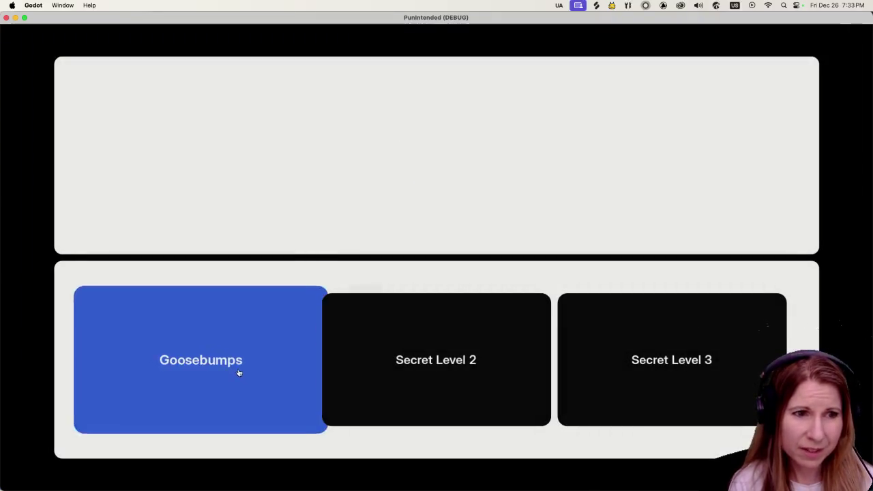
pyautogui.click(226, 401)
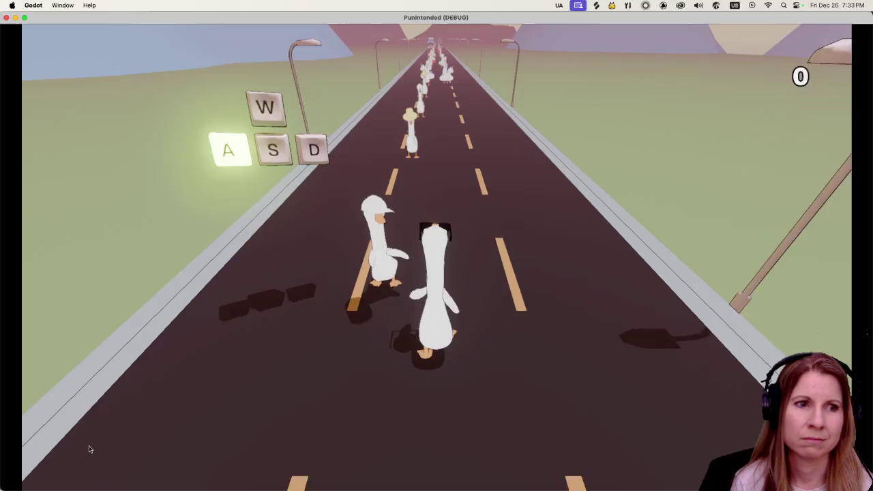
# - Tag the passing geese on the left and right with A and D in rhythm
pyautogui.press('a')
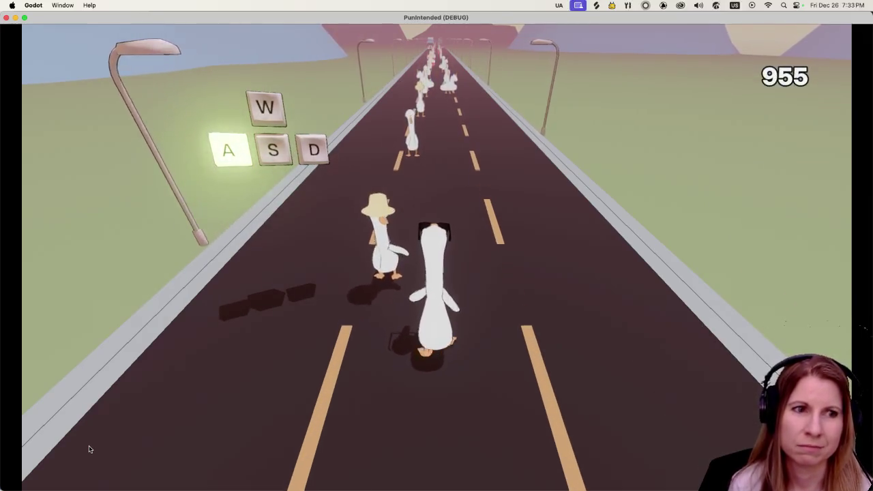
pyautogui.press('a')
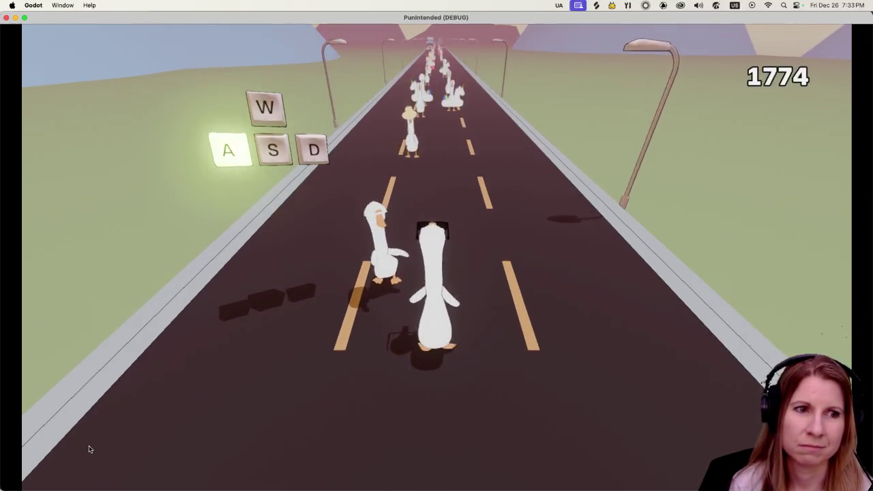
pyautogui.press('a')
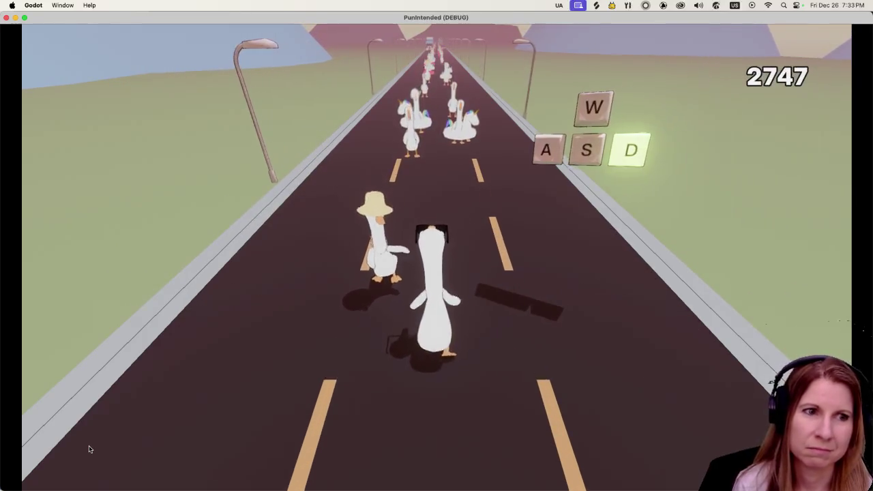
pyautogui.press('d')
pyautogui.press('d')
pyautogui.press('d')
pyautogui.press('d')
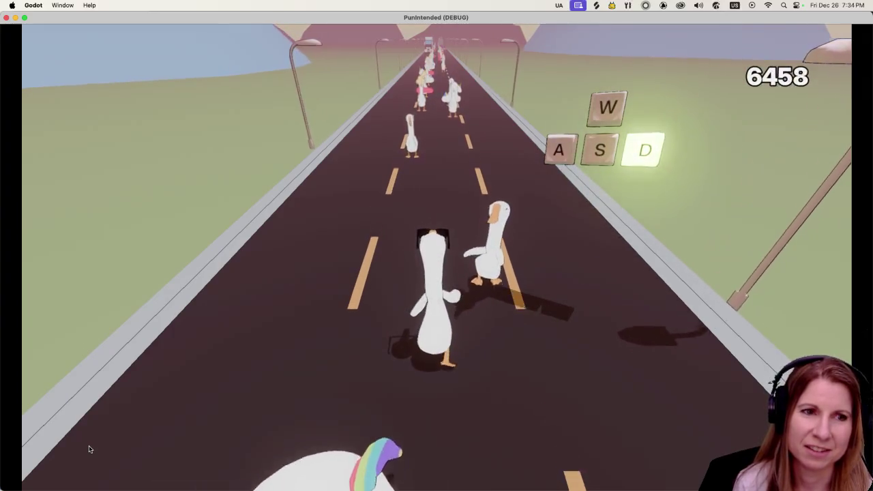
pyautogui.press('d')
pyautogui.press('d')
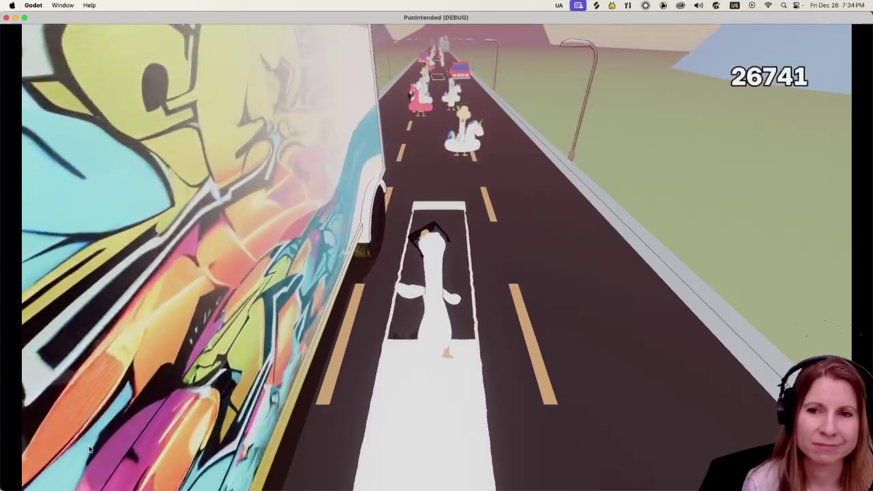
# - Hit Space on the beat to tag geese on the floats and graffiti the red car
pyautogui.press('space')
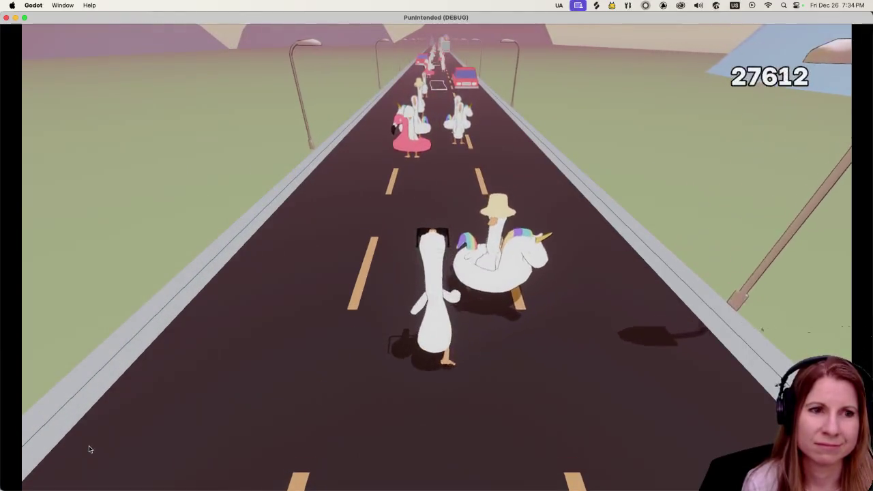
pyautogui.press('space')
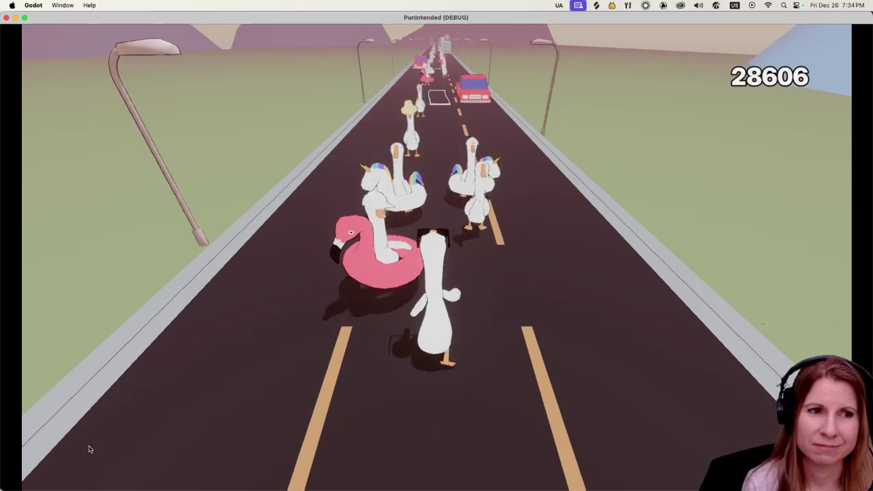
pyautogui.press('space')
pyautogui.press('space')
pyautogui.press('space')
pyautogui.press('space')
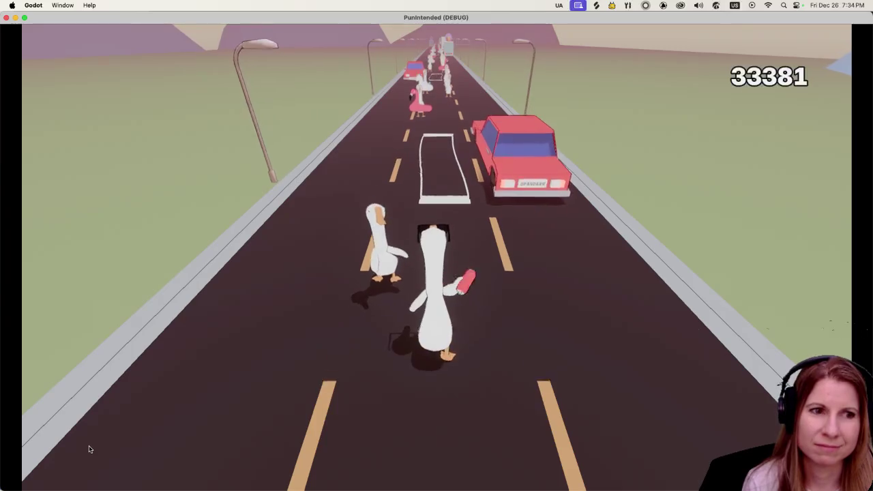
pyautogui.press('space')
pyautogui.press('space')
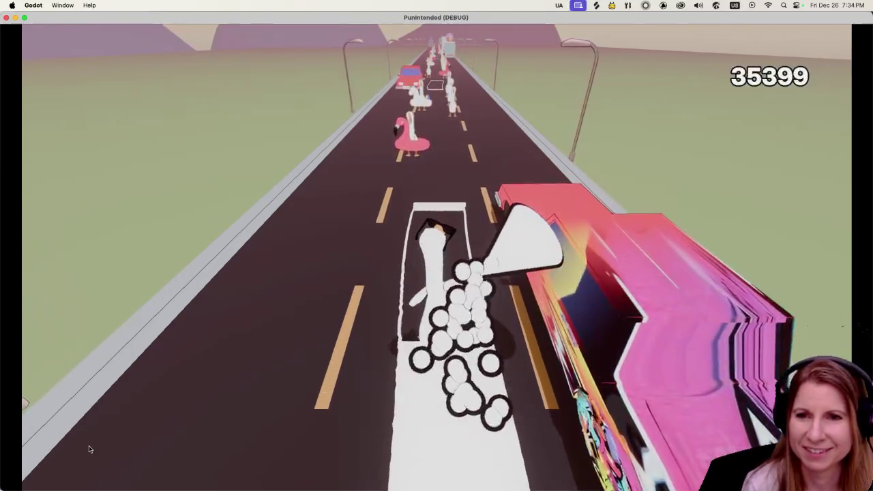
pyautogui.press('space')
pyautogui.press('space')
pyautogui.press('space')
pyautogui.press('space')
pyautogui.press('space')
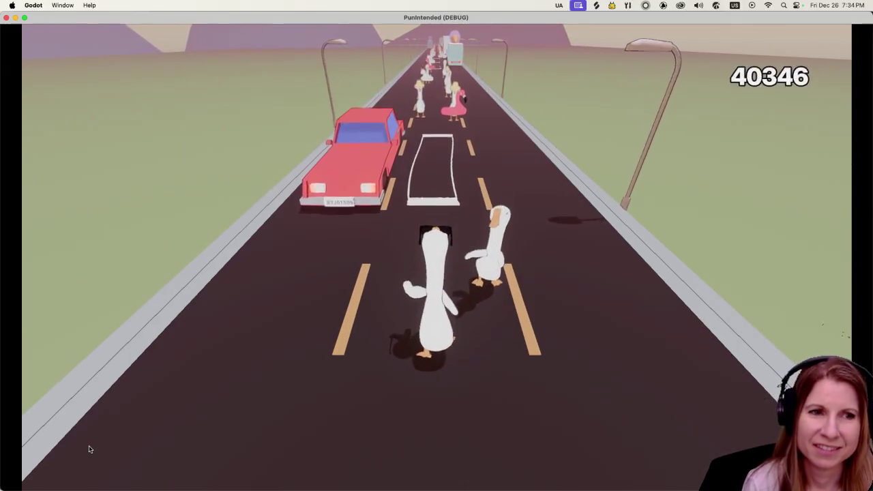
pyautogui.press('space')
pyautogui.press('space')
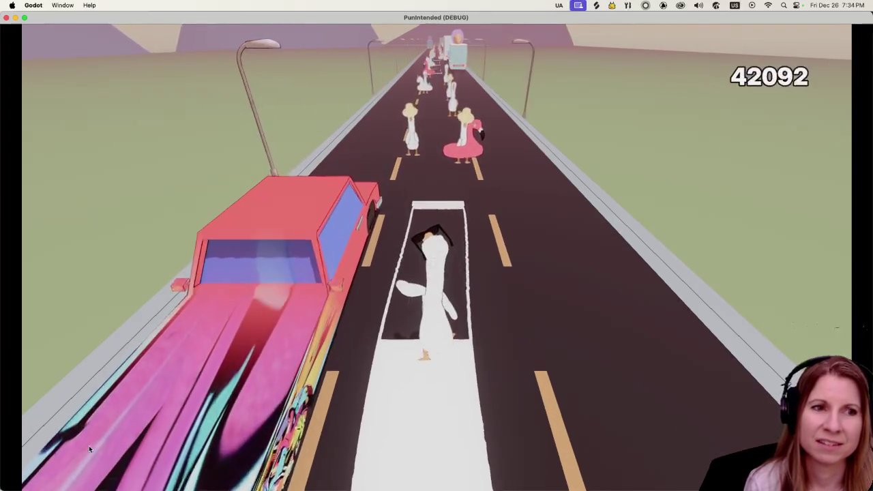
pyautogui.press('space')
pyautogui.press('space')
pyautogui.press('space')
# - Tag geese and graffiti the ice-cream truck on the beat, landing perfect hits
pyautogui.press('space')
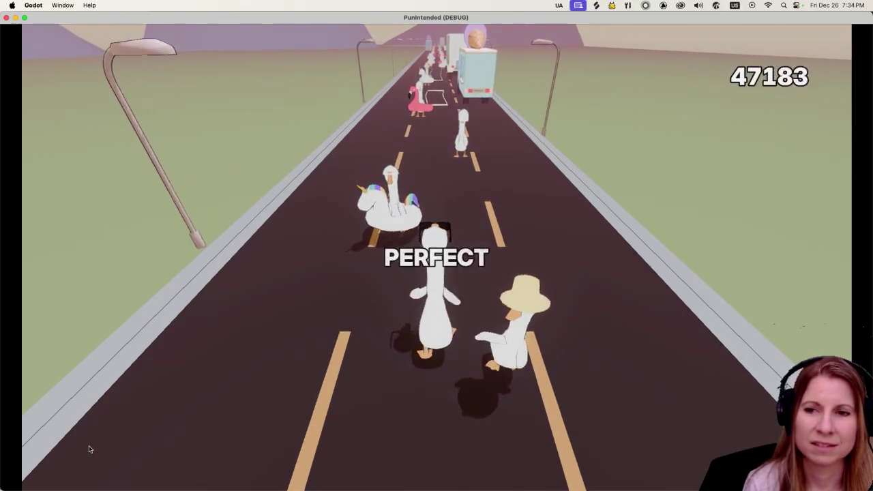
pyautogui.press('space')
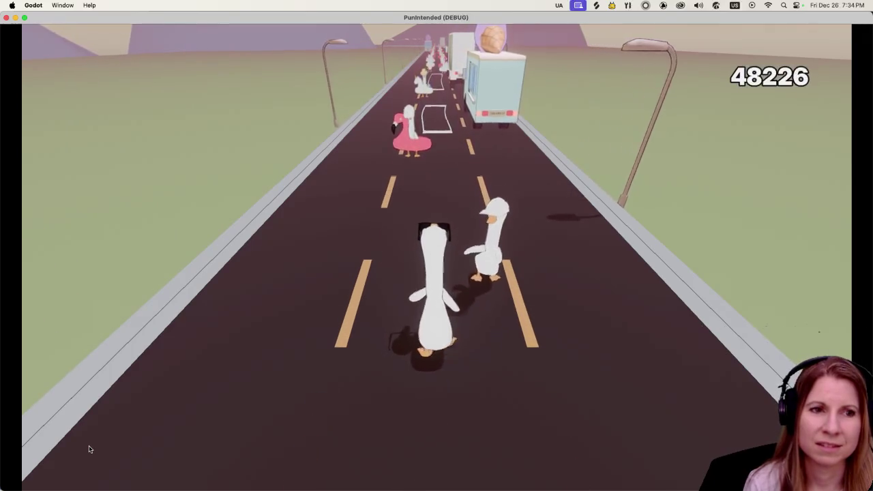
pyautogui.press('space')
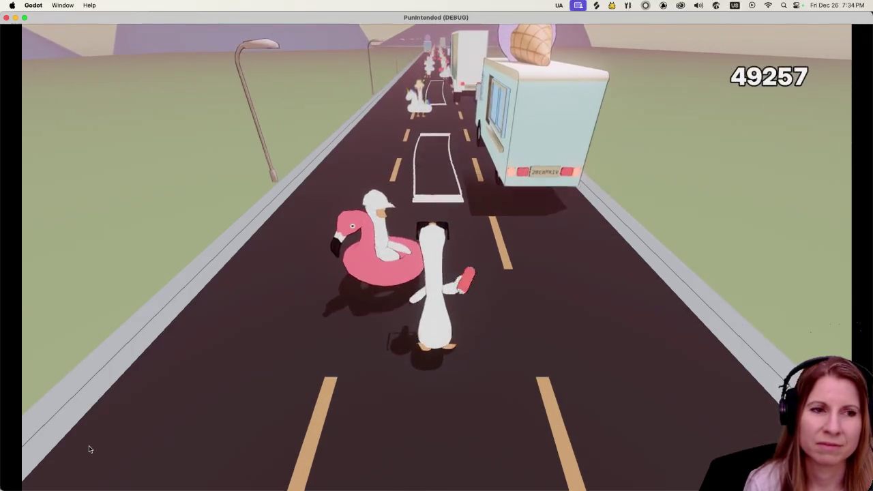
pyautogui.press('space')
pyautogui.press('space')
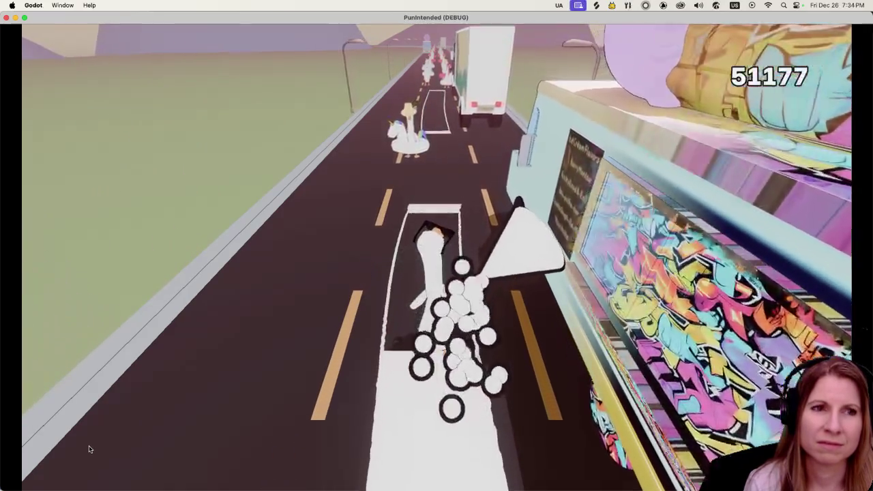
pyautogui.press('space')
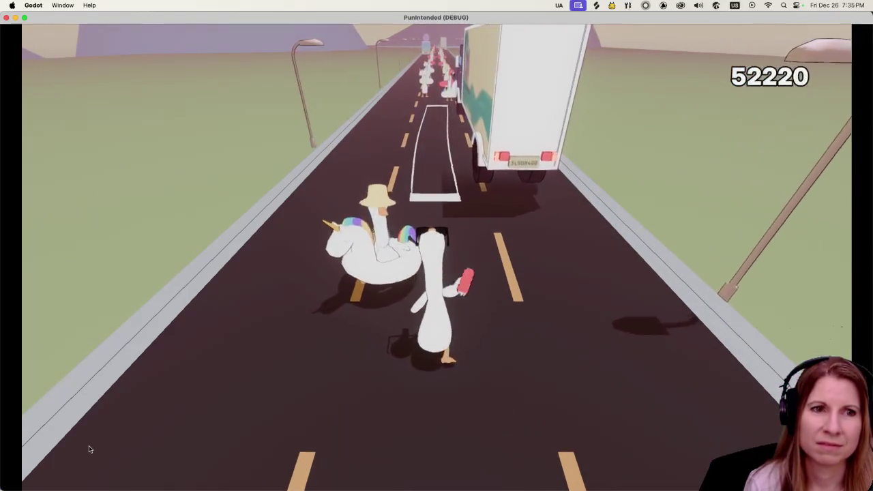
pyautogui.press('space')
pyautogui.press('space')
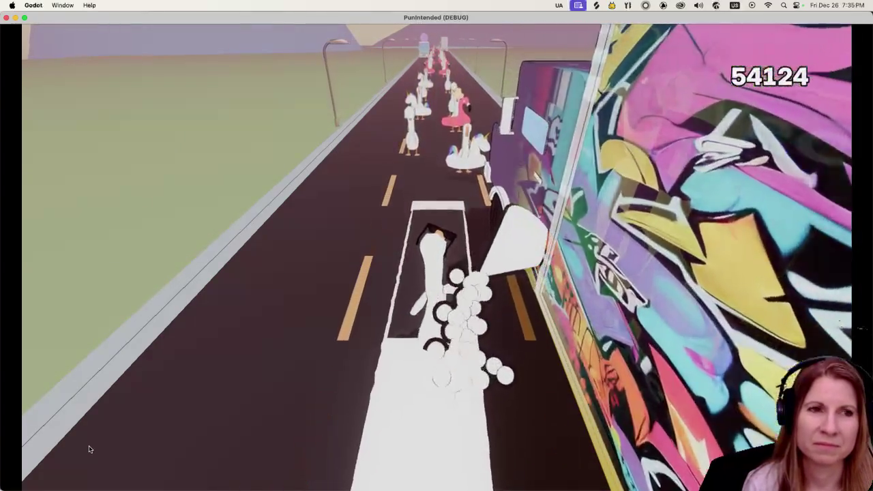
pyautogui.press('space')
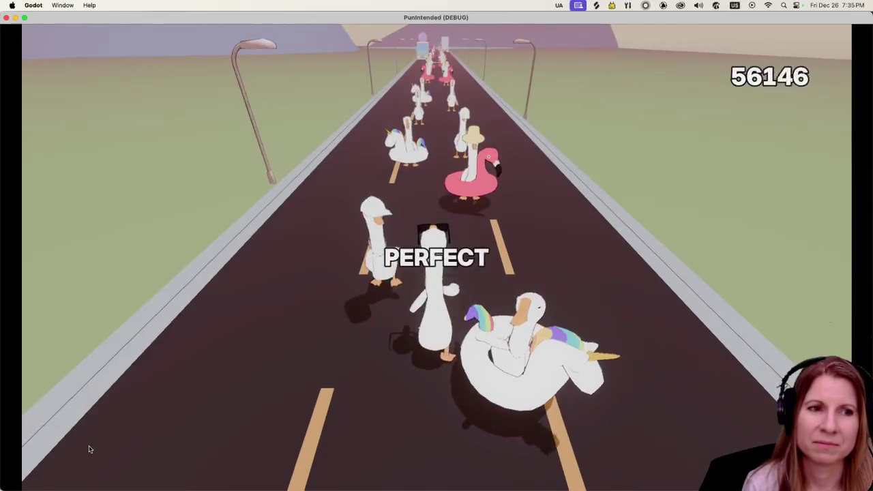
pyautogui.press('space')
pyautogui.press('space')
pyautogui.press('space')
pyautogui.press('space')
pyautogui.press('space')
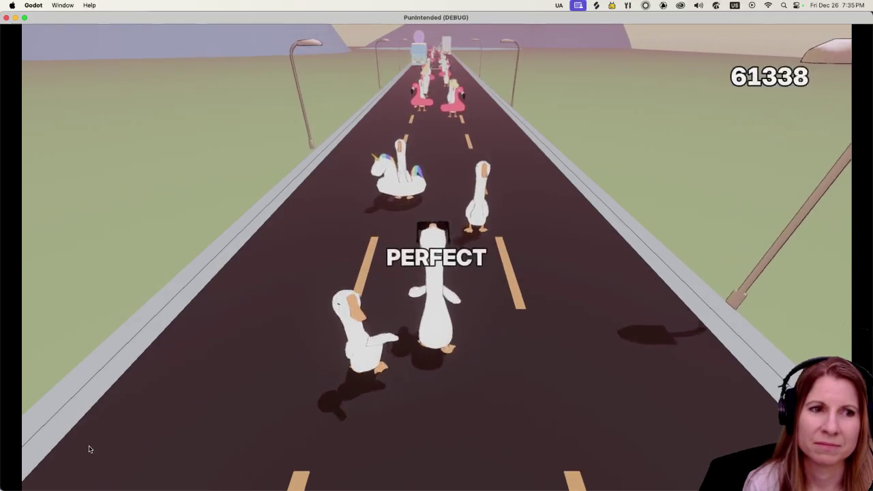
pyautogui.press('space')
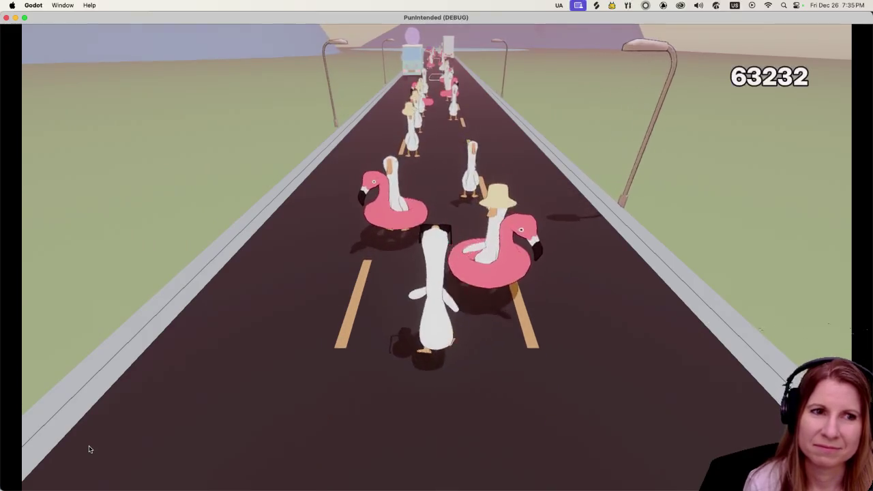
pyautogui.press('space')
pyautogui.press('space')
pyautogui.press('space')
pyautogui.press('space')
pyautogui.press('space')
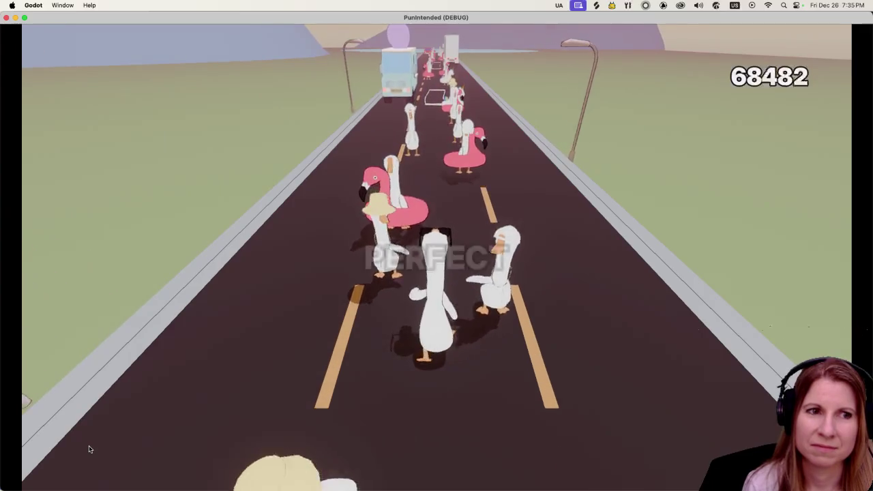
pyautogui.press('space')
pyautogui.press('space')
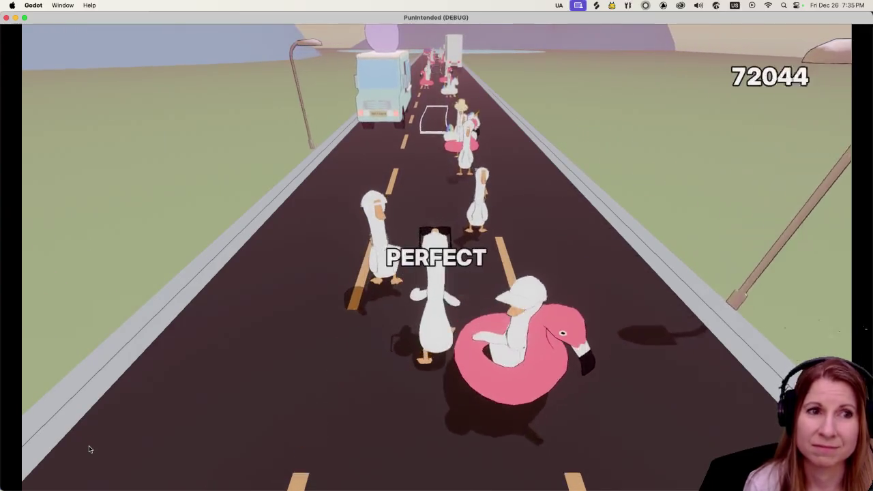
pyautogui.press('space')
pyautogui.press('space')
# - Keep hitting the final beats of the level, pushing the score past 100000
pyautogui.press('space')
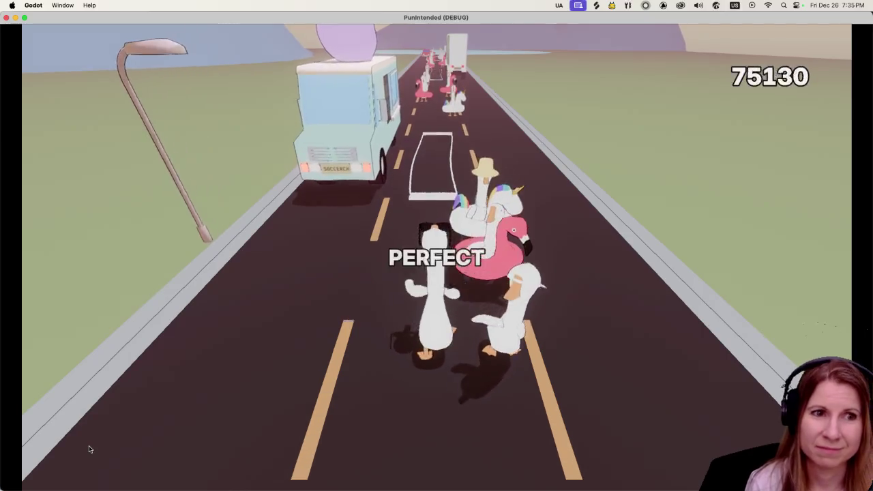
pyautogui.press('space')
pyautogui.press('space')
pyautogui.press('space')
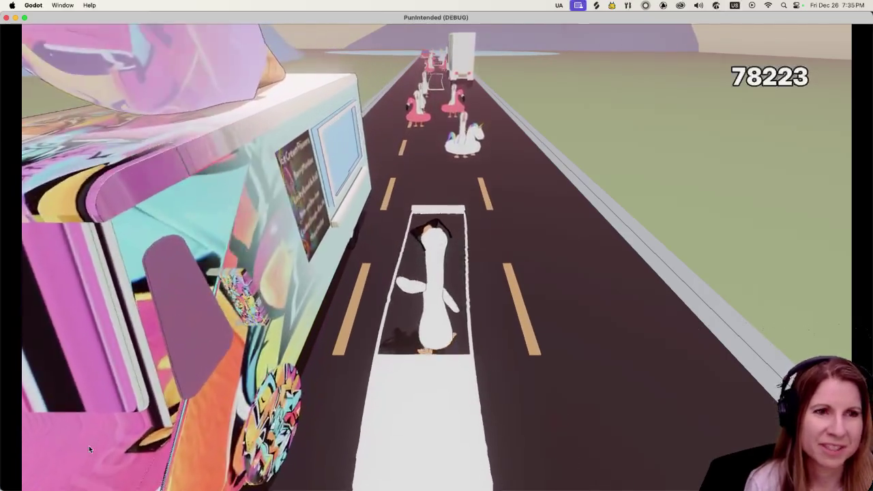
pyautogui.press('space')
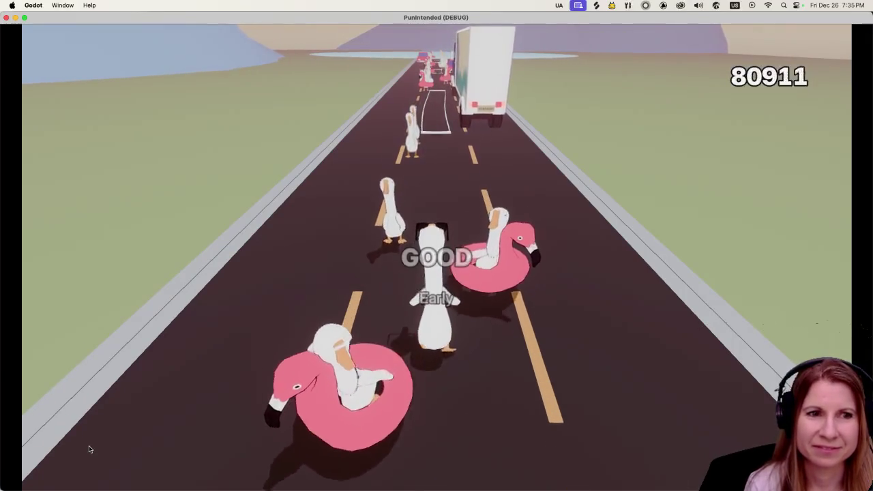
pyautogui.press('space')
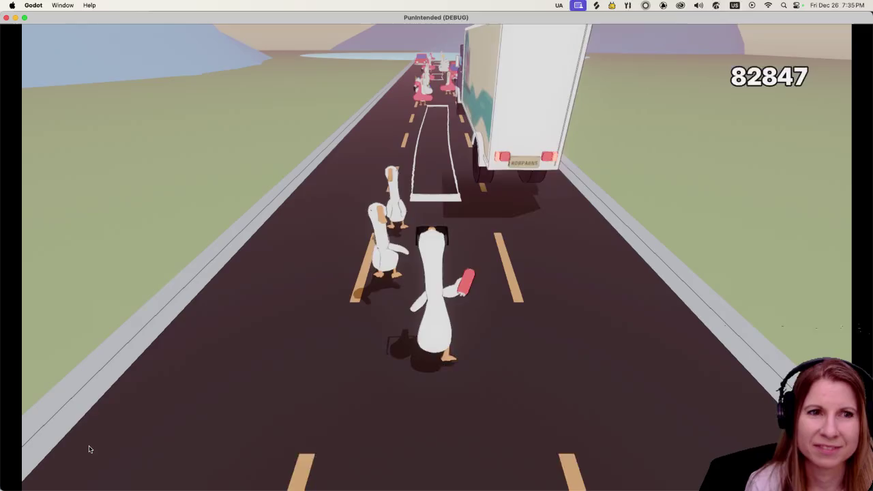
pyautogui.press('space')
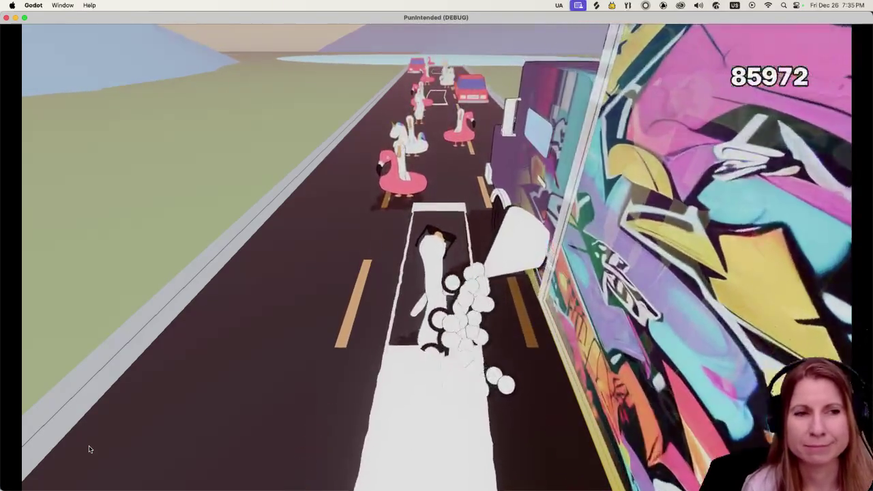
pyautogui.press('space')
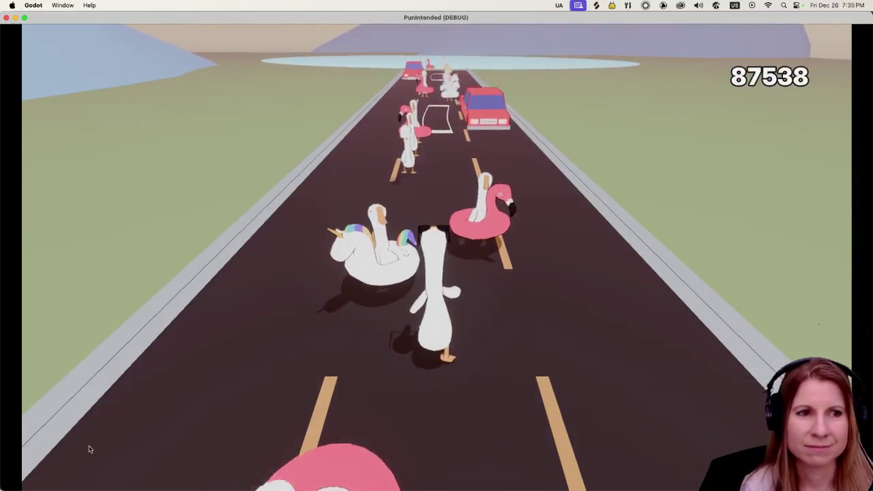
pyautogui.press('space')
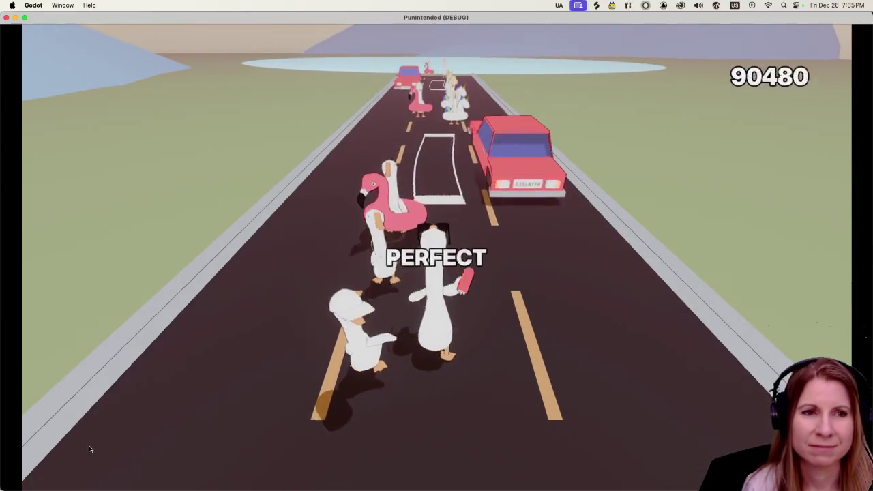
pyautogui.press('space')
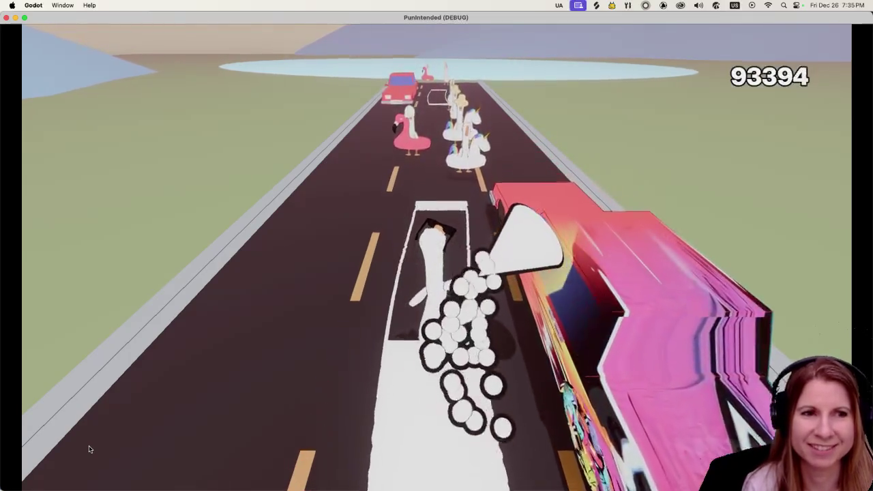
pyautogui.press('space')
pyautogui.press('space')
pyautogui.press('space')
pyautogui.press('space')
pyautogui.press('space')
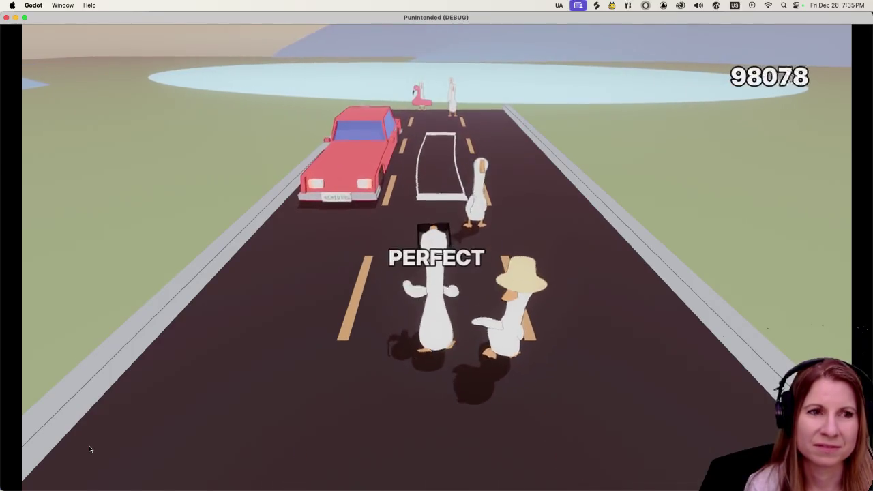
pyautogui.press('space')
pyautogui.press('space')
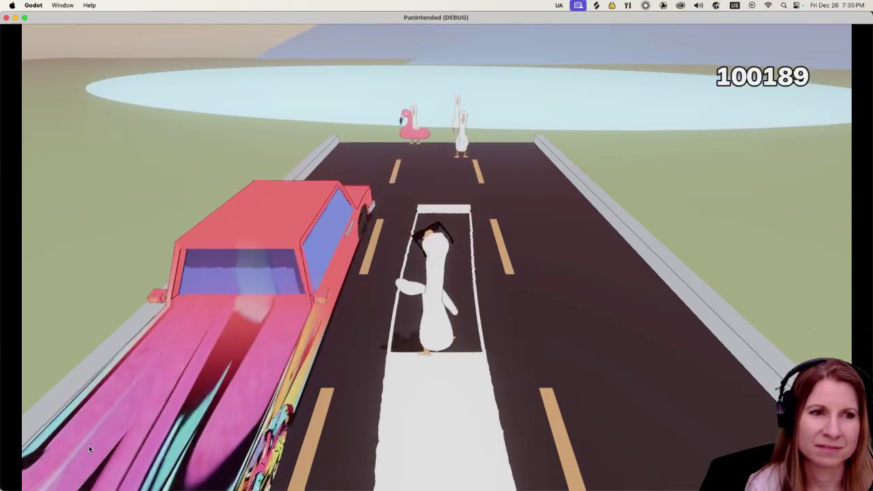
pyautogui.press('space')
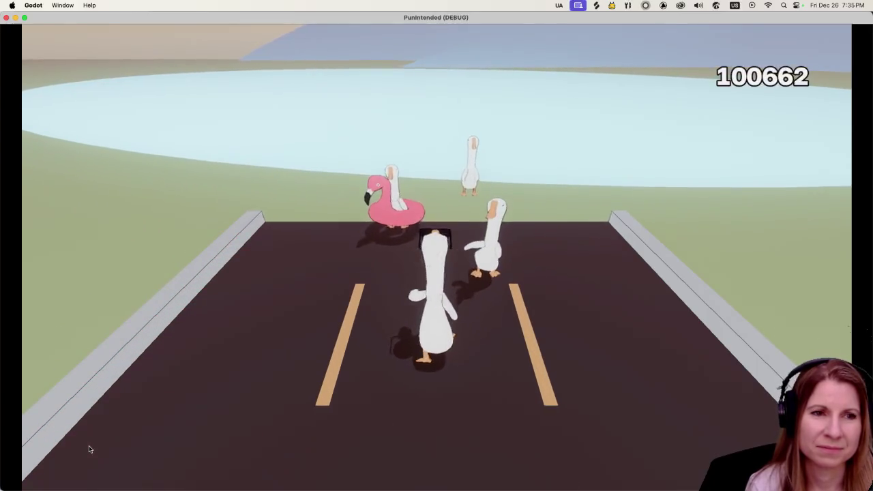
pyautogui.press('space')
pyautogui.press('space')
pyautogui.press('space')
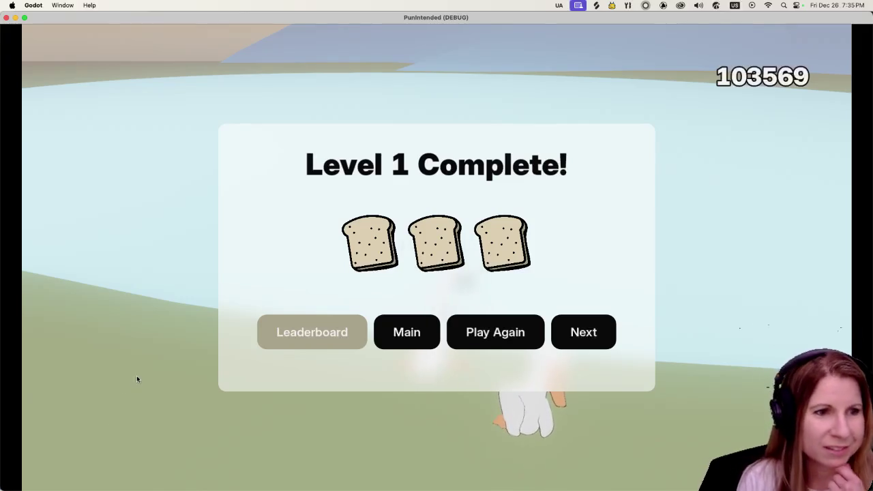
# - Check the leaderboard, then go to the main menu and quit back to the editor
pyautogui.click(320, 345)
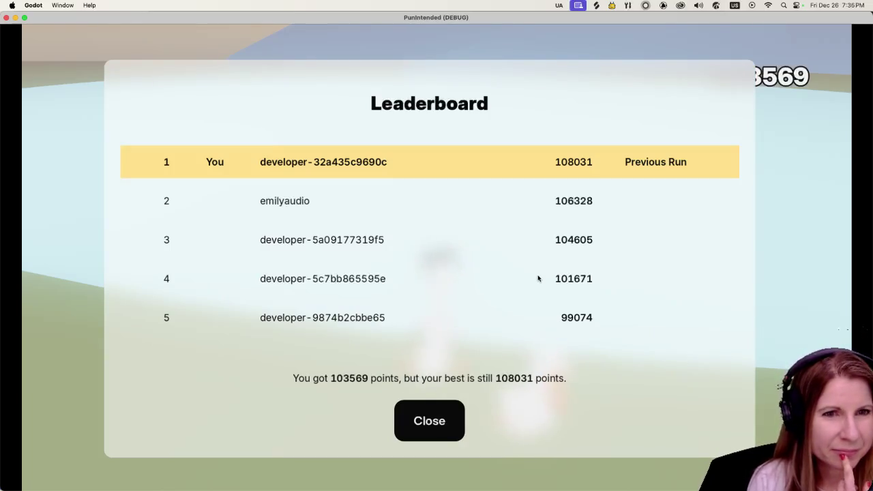
pyautogui.click(446, 437)
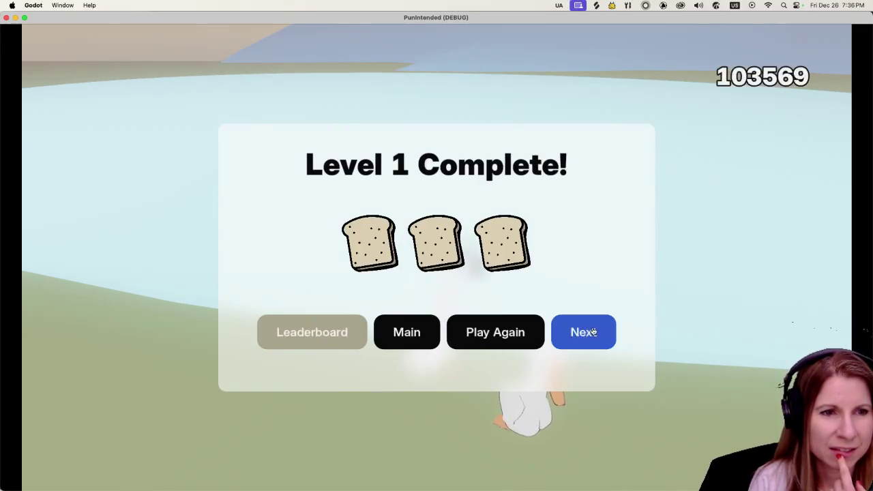
pyautogui.click(406, 332)
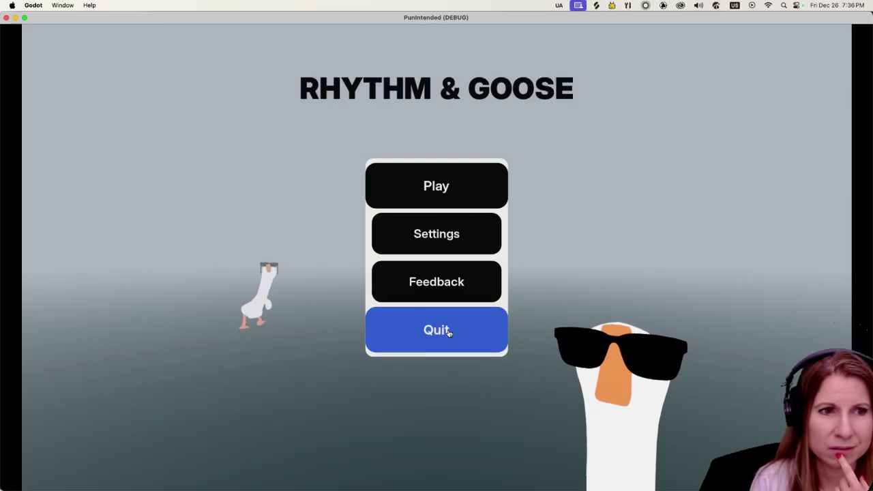
pyautogui.click(449, 332)
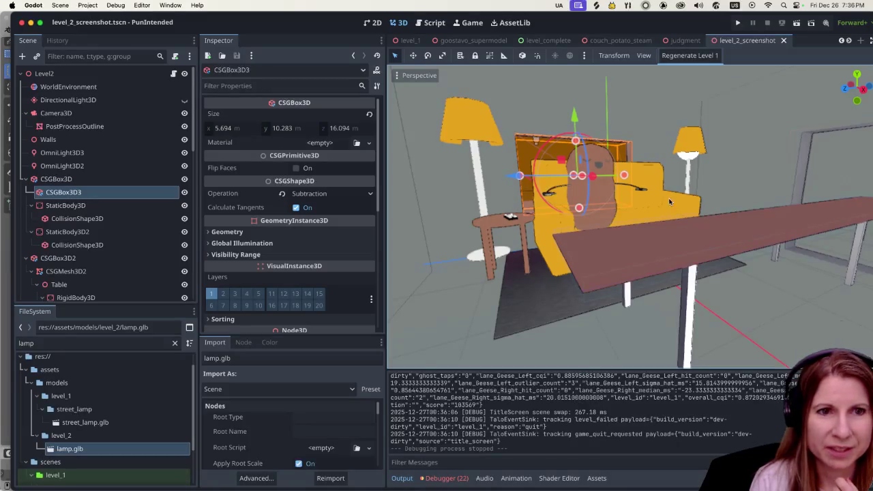
# - Inspect the CSGBox3D2, CollisionShape3D, StaticBody3D and CSGBox3D3 nodes in the Scene tree
pyautogui.scroll(-5, 661, 202)
pyautogui.scroll(5, 661, 201)
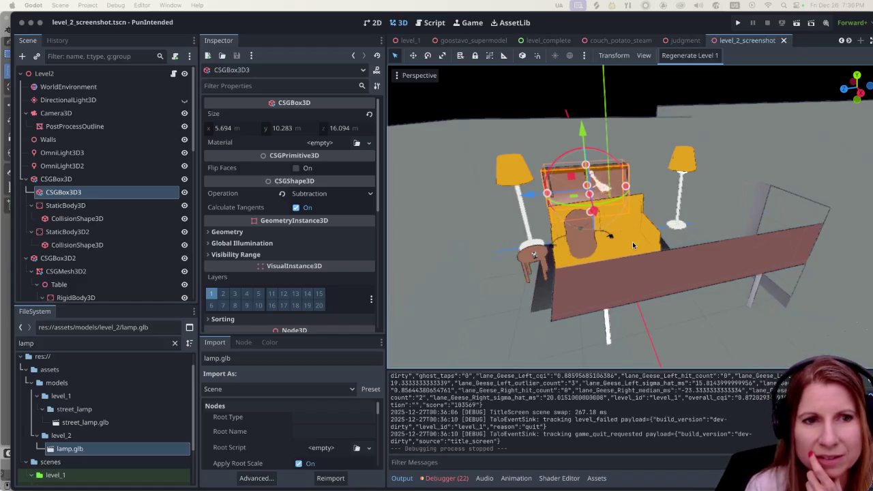
pyautogui.scroll(3, 635, 244)
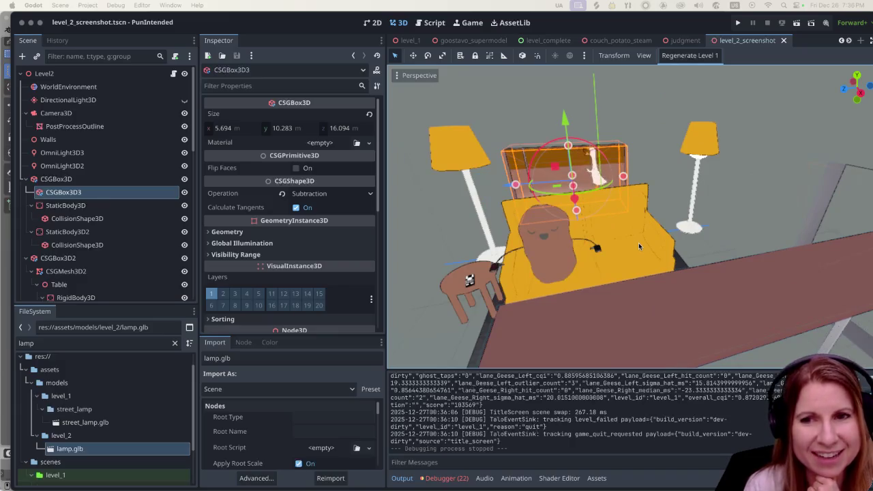
pyautogui.scroll(-4, 639, 246)
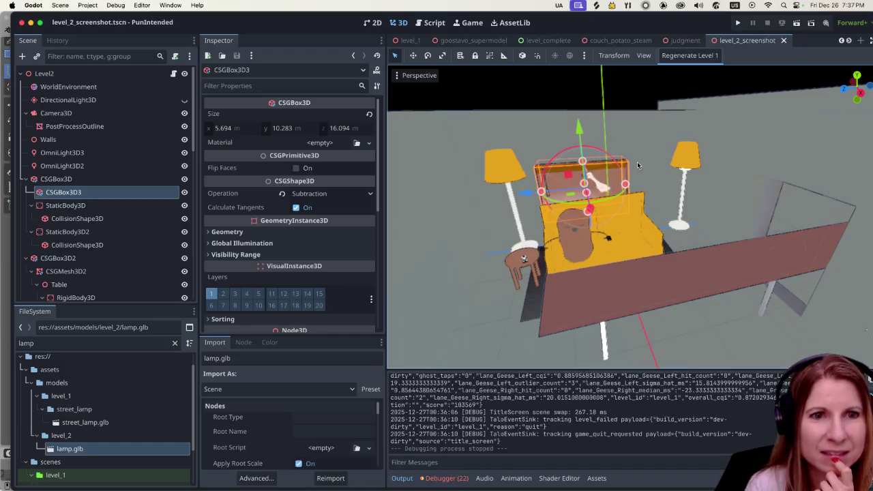
pyautogui.click(82, 258)
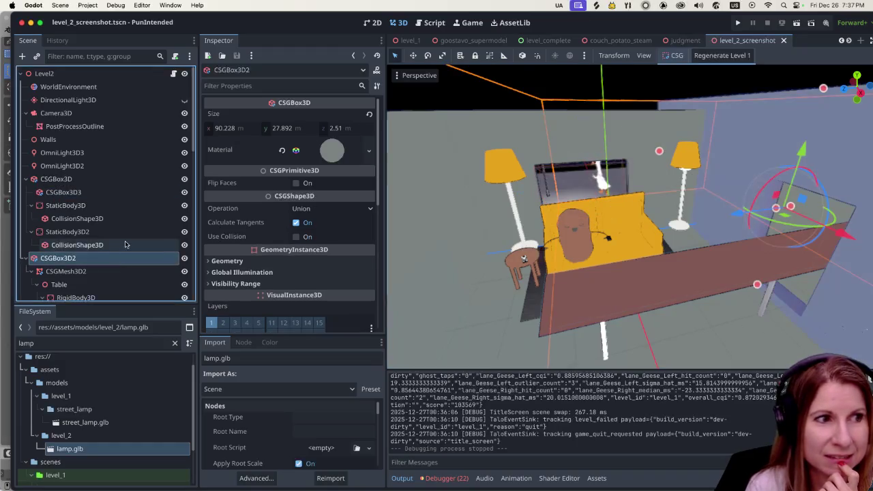
pyautogui.click(134, 219)
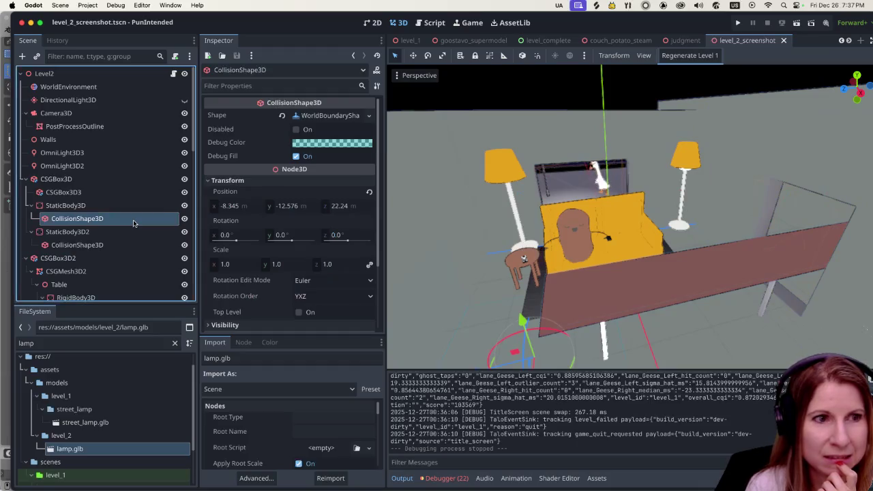
pyautogui.click(129, 207)
pyautogui.click(132, 194)
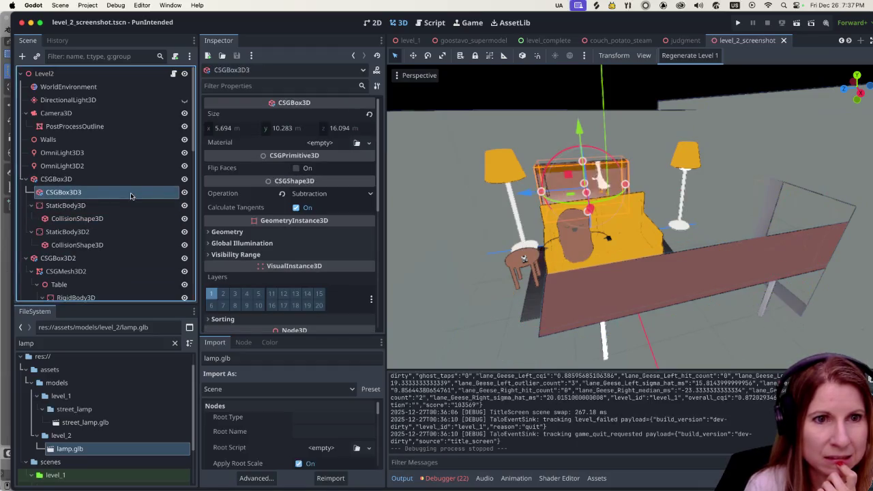
# - Check the three OmniLight3D lights and StaticBody3D2's WorldBoundaryShape collision shape
pyautogui.click(126, 179)
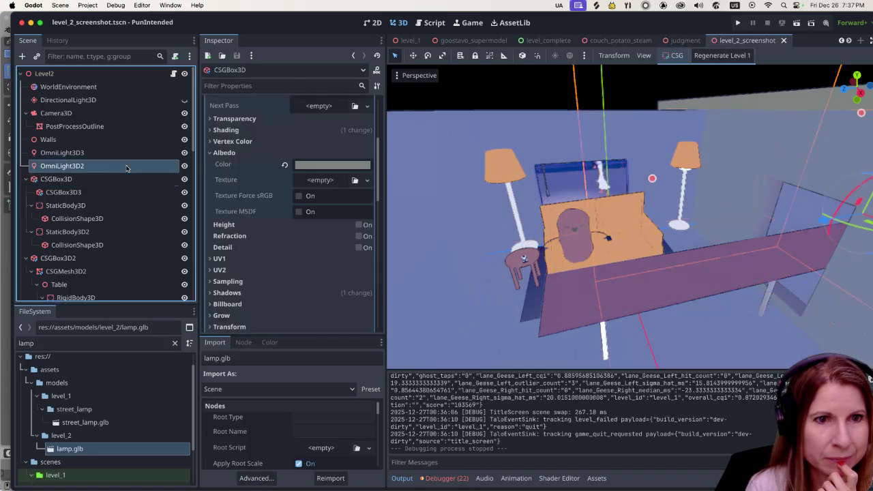
pyautogui.click(127, 166)
pyautogui.click(127, 153)
pyautogui.click(101, 245)
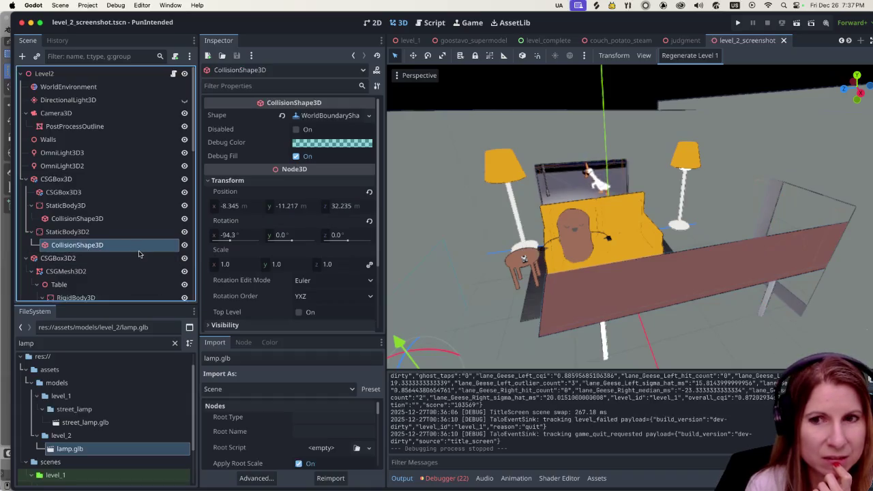
pyautogui.scroll(-4, 393, 237)
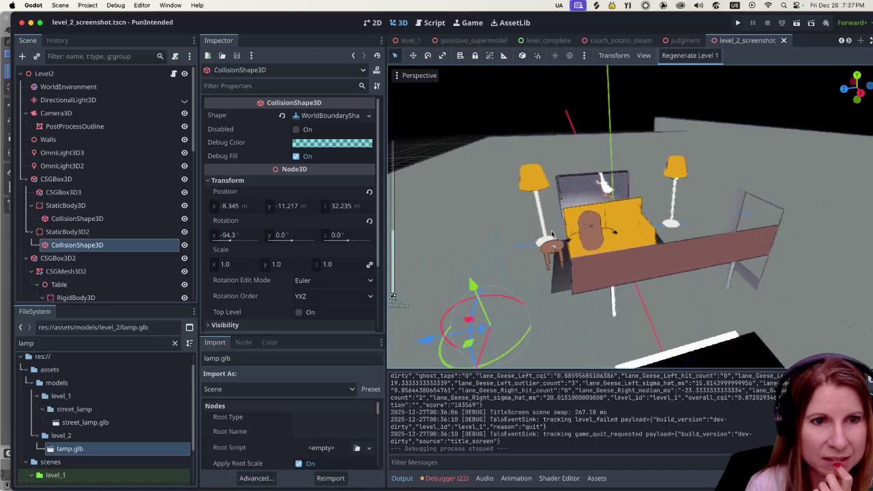
pyautogui.scroll(4, 616, 313)
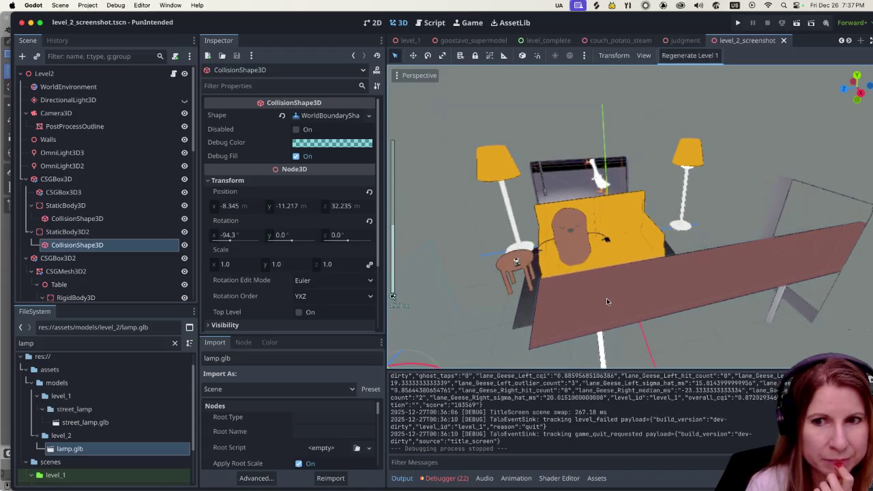
pyautogui.moveTo(597, 299)
pyautogui.mouseDown()
pyautogui.moveTo(592, 278)
pyautogui.moveTo(607, 266)
pyautogui.moveTo(563, 279)
pyautogui.moveTo(590, 298)
pyautogui.mouseUp()
pyautogui.scroll(2, 587, 295)
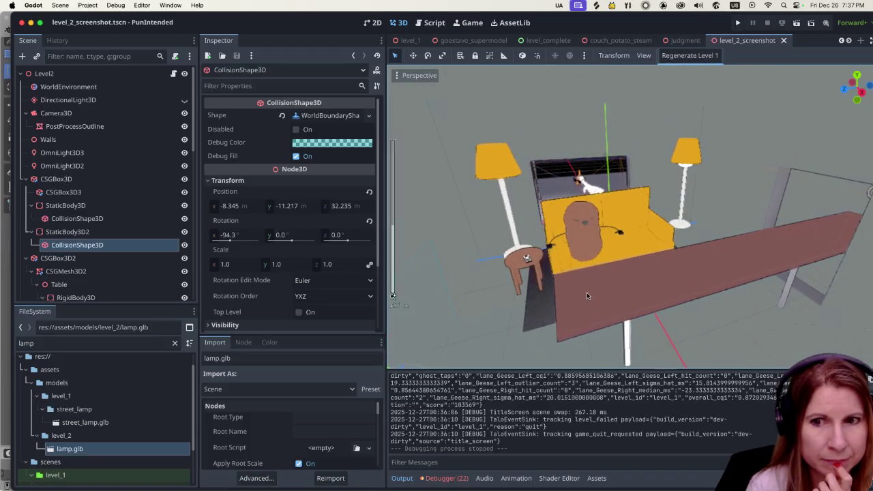
pyautogui.scroll(-3, 586, 295)
pyautogui.scroll(4, 587, 295)
pyautogui.scroll(-1, 587, 292)
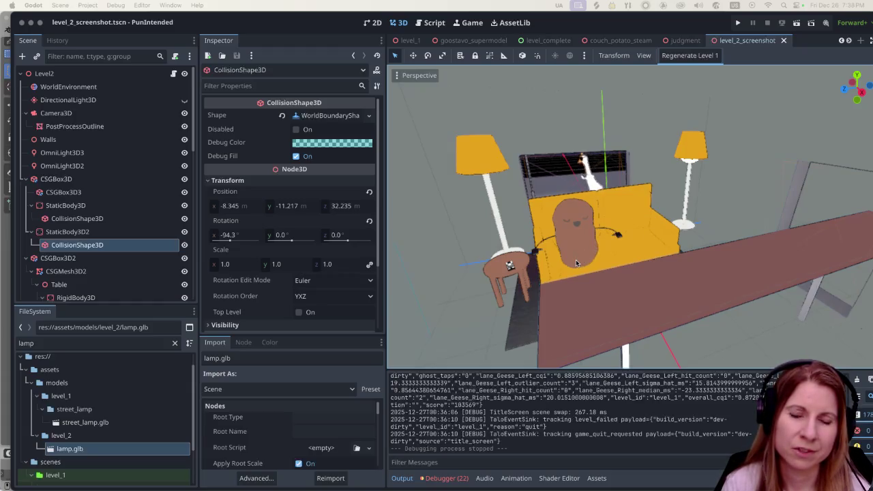
# - Replace the 'lamp' FileSystem filter with 'christmas' to list the christmas assets
pyautogui.scroll(5, 575, 259)
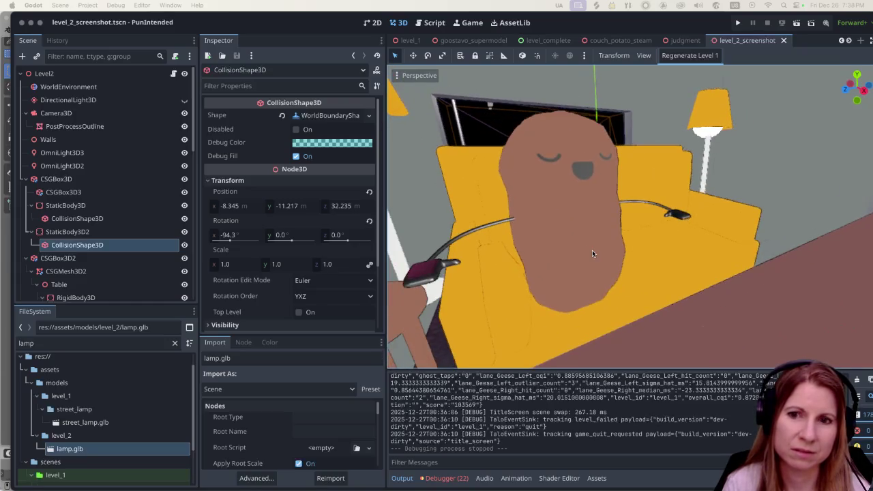
pyautogui.doubleClick(96, 343)
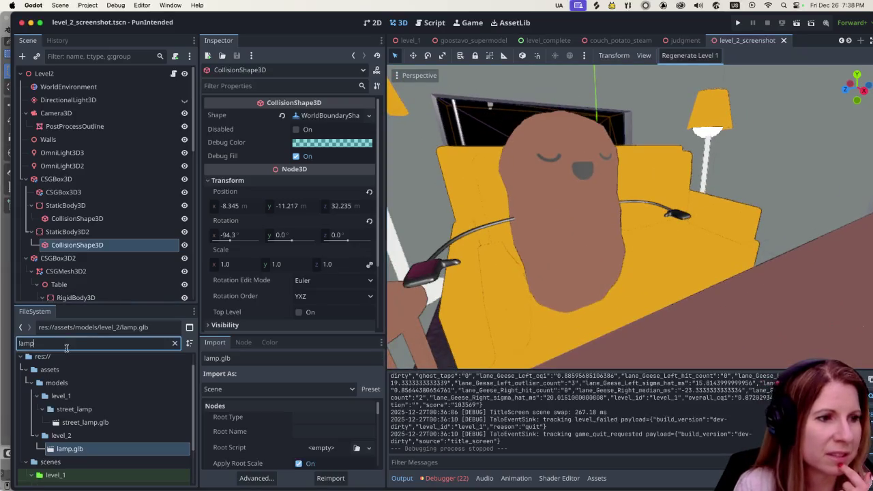
pyautogui.write('chri')
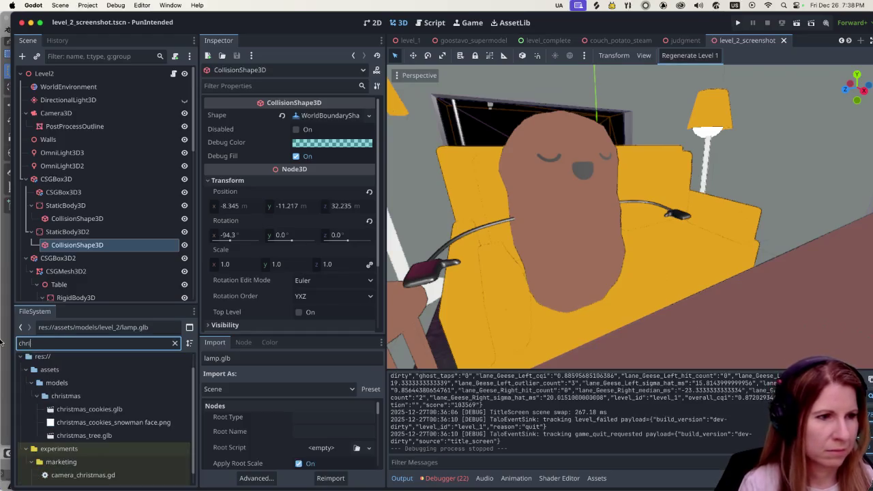
pyautogui.write('stmas')
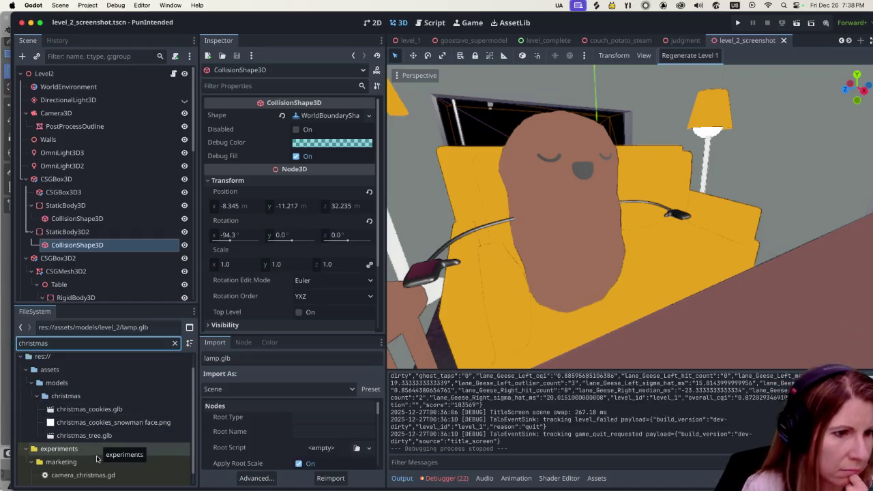
pyautogui.scroll(-1, 113, 417)
pyautogui.doubleClick(73, 475)
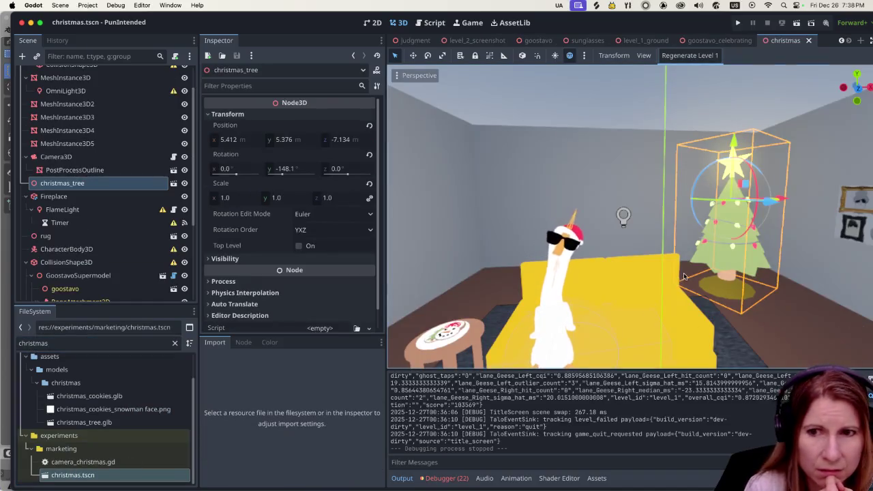
pyautogui.scroll(5, 690, 274)
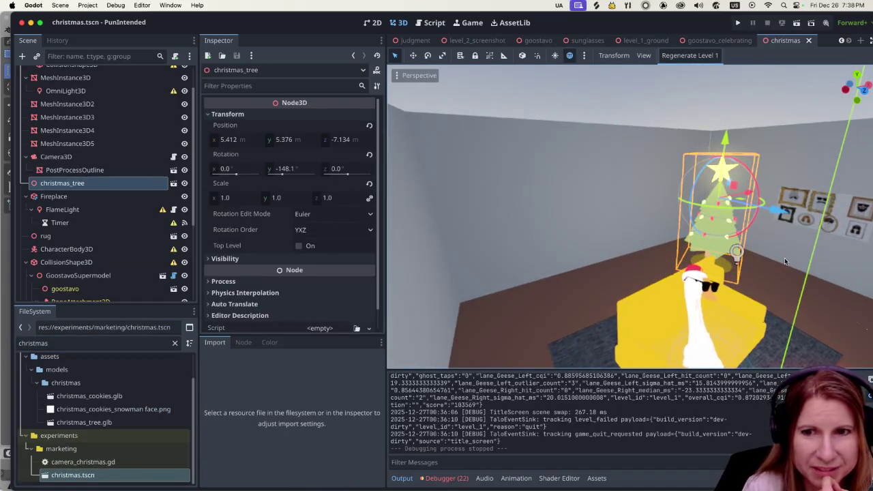
pyautogui.scroll(3, 734, 266)
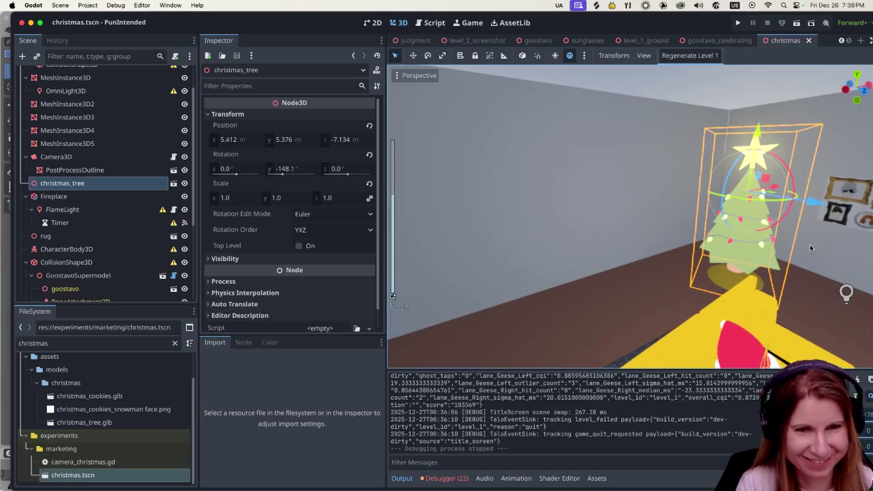
pyautogui.hscroll(-5, 810, 249)
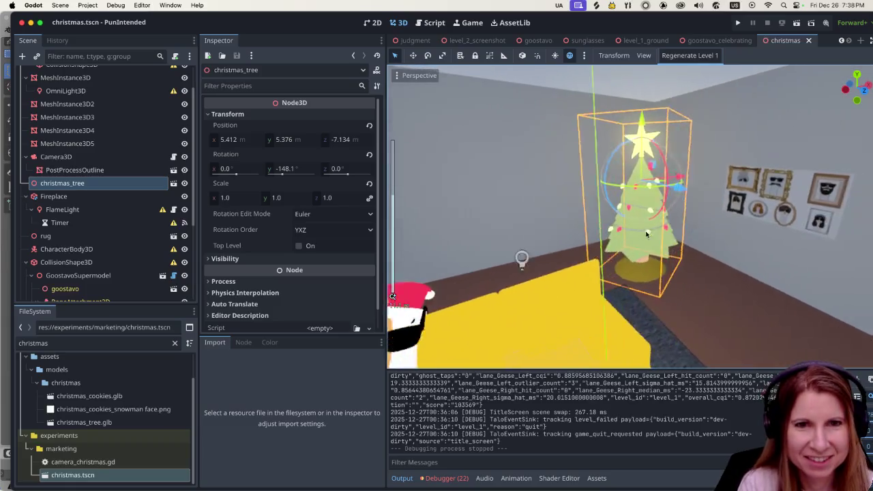
pyautogui.hscroll(-3, 763, 217)
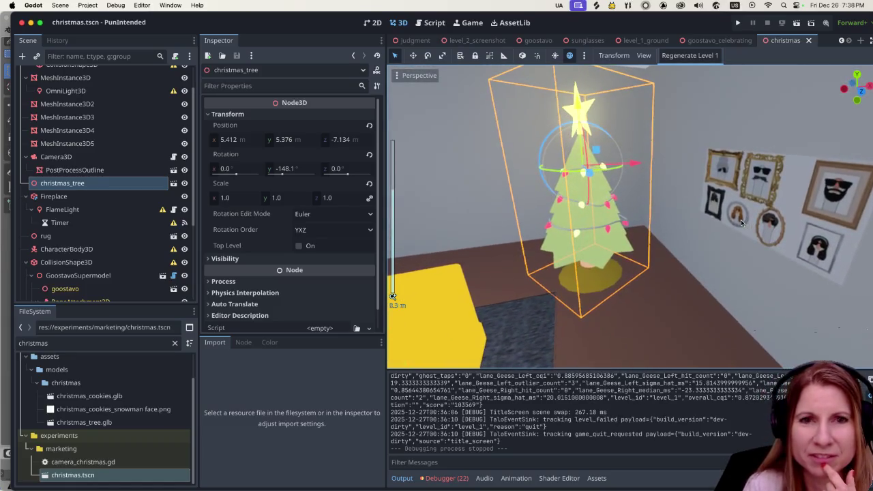
pyautogui.hscroll(3, 750, 305)
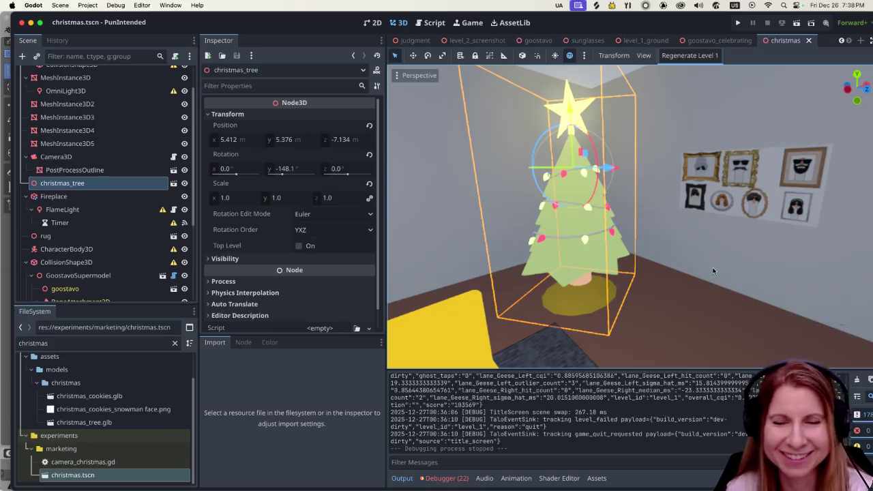
pyautogui.scroll(-4, 752, 268)
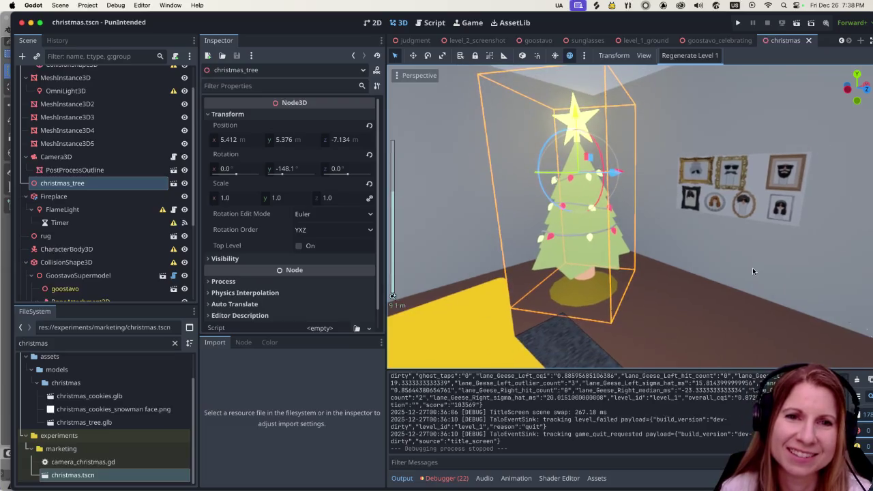
pyautogui.scroll(3, 752, 268)
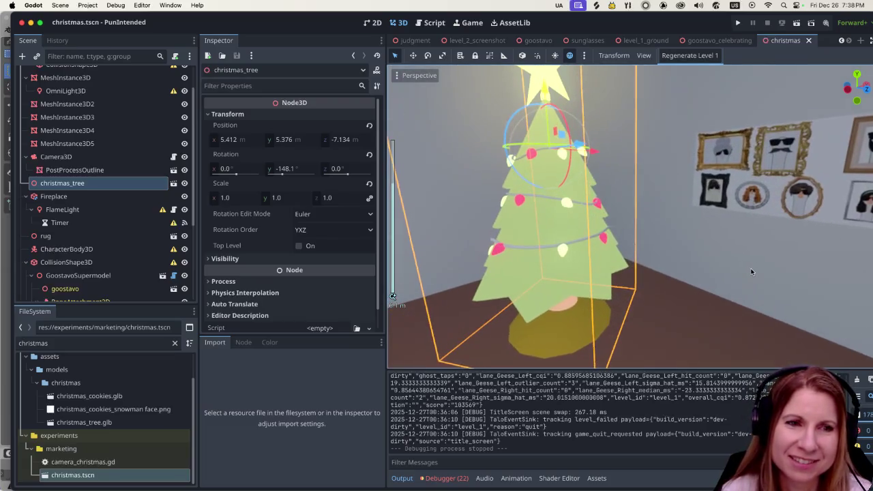
pyautogui.scroll(-5, 550, 330)
pyautogui.moveTo(550, 330); pyautogui.dragTo(592, 280)
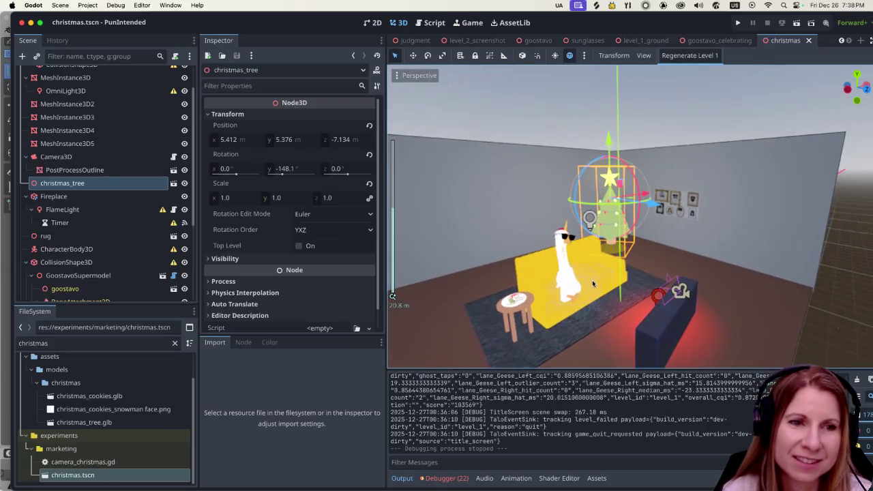
pyautogui.scroll(2, 580, 283)
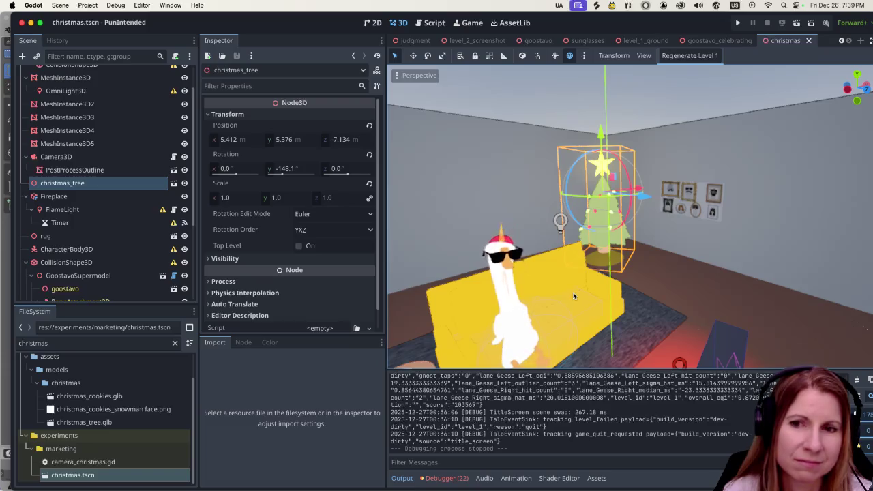
pyautogui.scroll(3, 575, 292)
pyautogui.scroll(1, 574, 293)
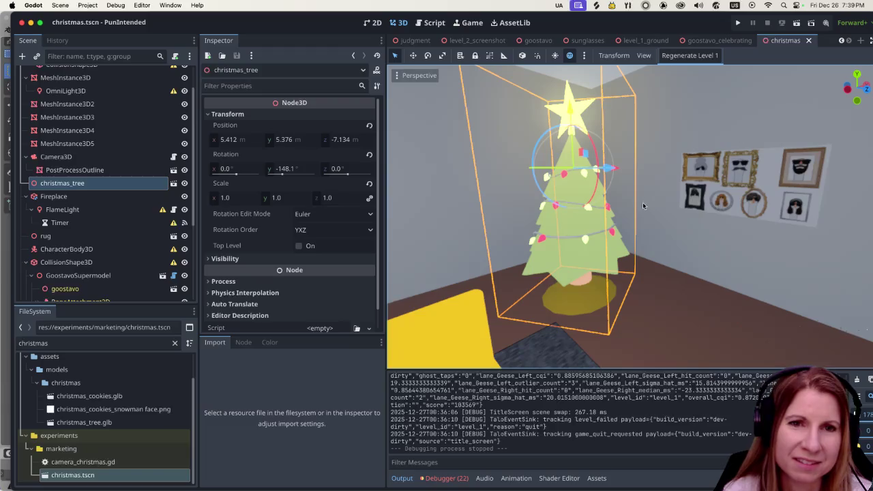
pyautogui.scroll(-8, 709, 227)
pyautogui.scroll(-5, 710, 222)
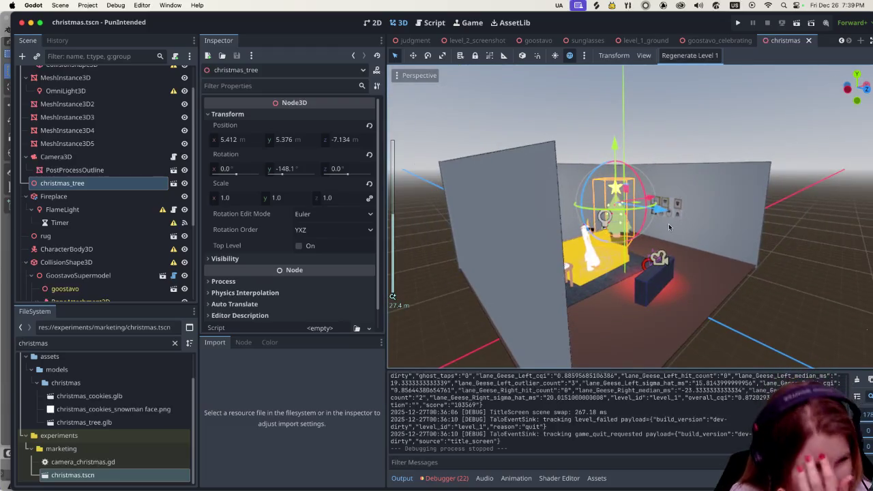
pyautogui.scroll(5, 681, 234)
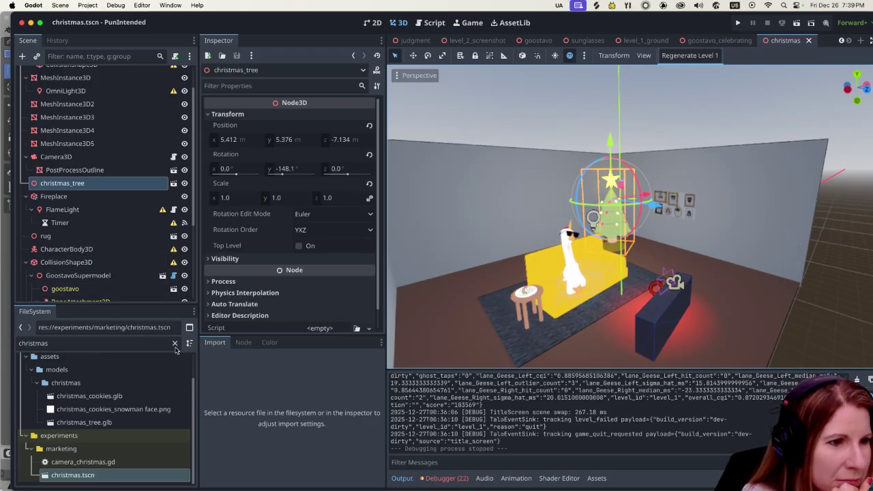
pyautogui.click(111, 345)
pyautogui.doubleClick(111, 345)
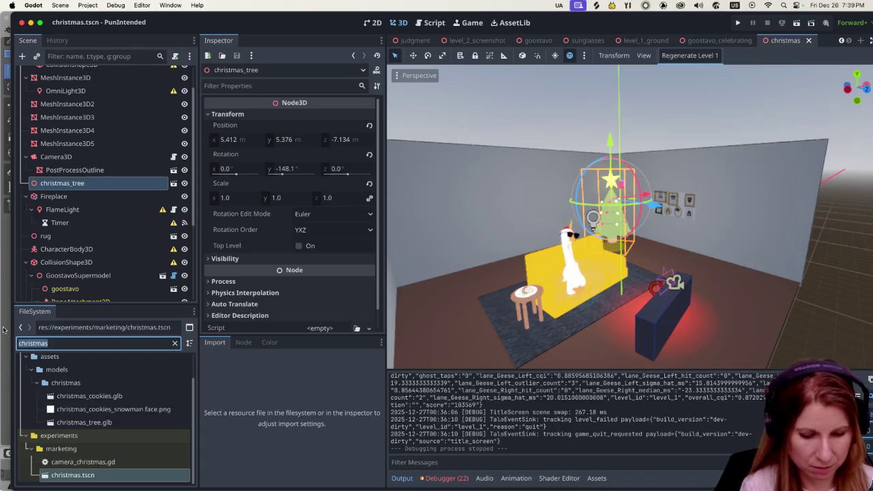
# - Filter FileSystem by 'level_2' and open level_2_screenshot.tscn
pyautogui.write('level_2')
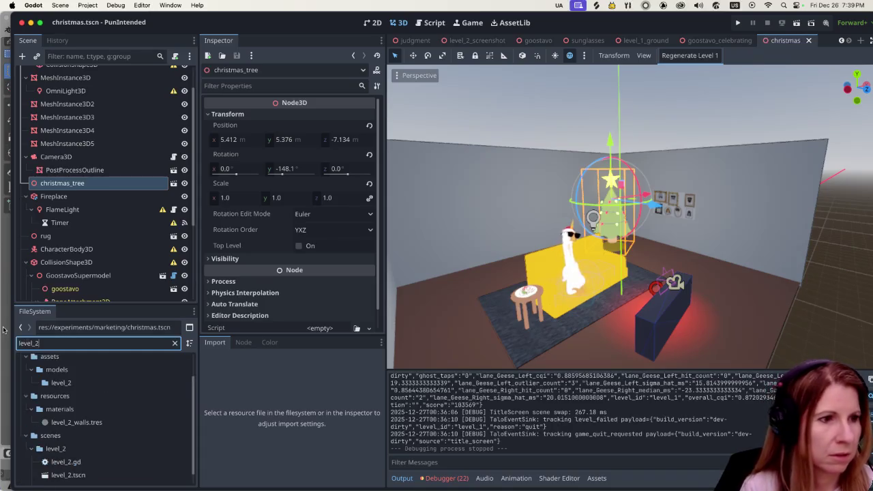
pyautogui.scroll(-1, 115, 431)
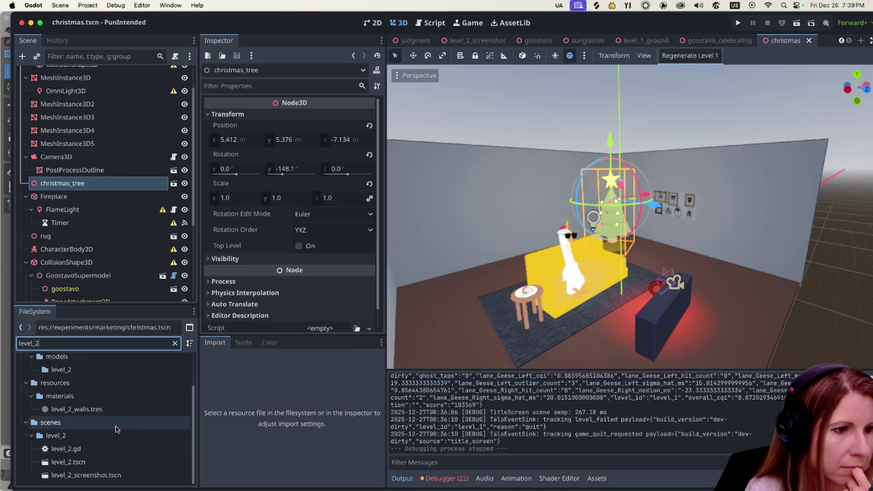
pyautogui.doubleClick(89, 474)
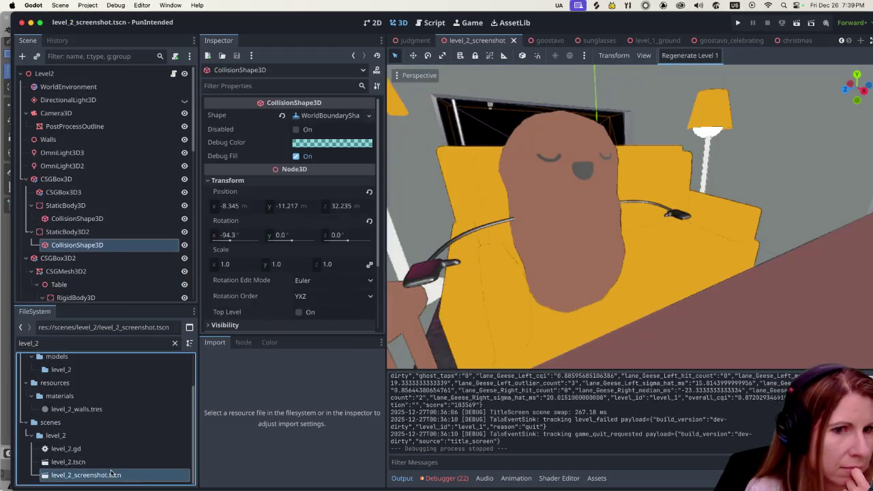
pyautogui.scroll(-5, 565, 258)
pyautogui.scroll(5, 642, 240)
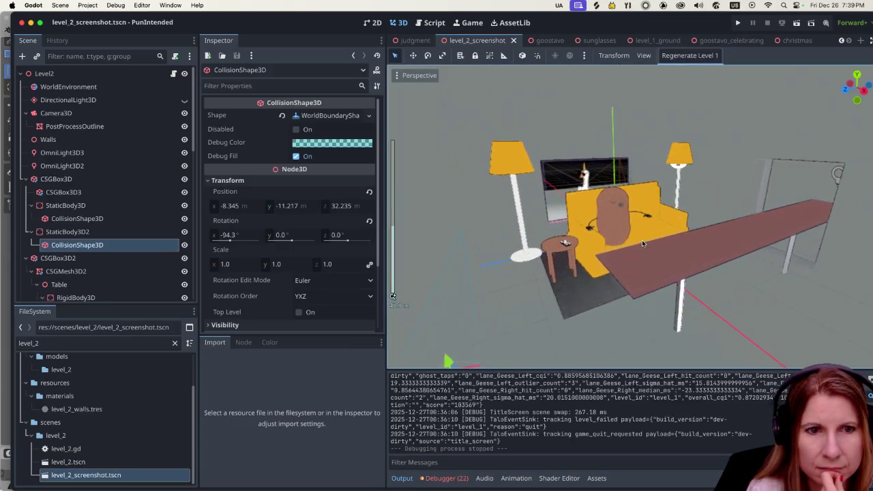
pyautogui.scroll(3, 693, 255)
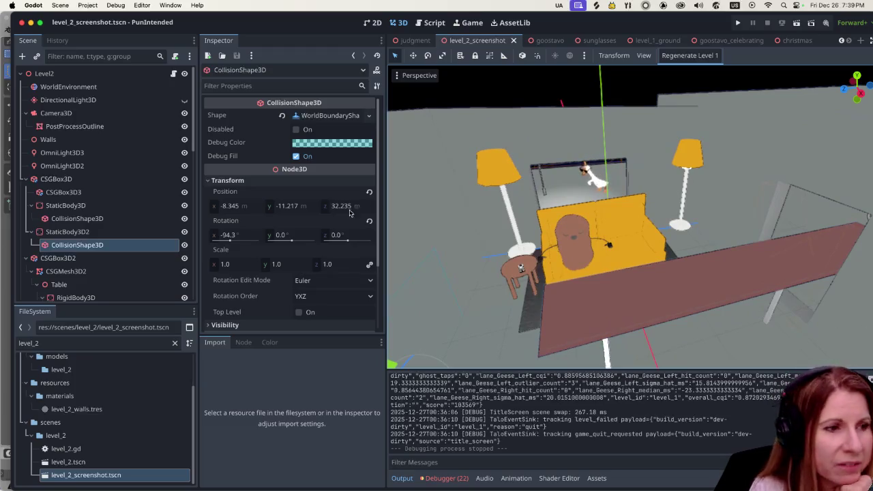
pyautogui.click(101, 346)
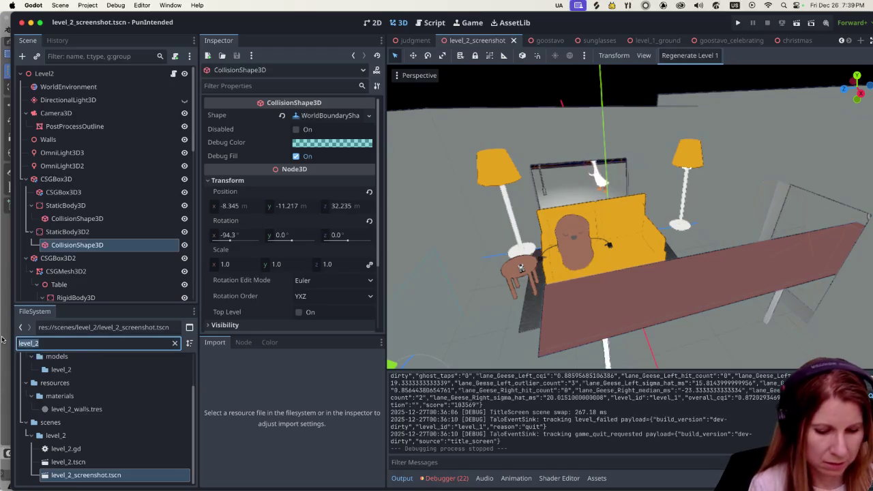
# - Filter FileSystem for 'can' and drag soda_can.glb into the scene
pyautogui.write('can')
pyautogui.click(110, 396)
pyautogui.moveTo(109, 396)
pyautogui.mouseDown()
pyautogui.moveTo(543, 286)
pyautogui.moveTo(573, 259)
pyautogui.moveTo(448, 275)
pyautogui.moveTo(434, 302)
pyautogui.mouseUp()
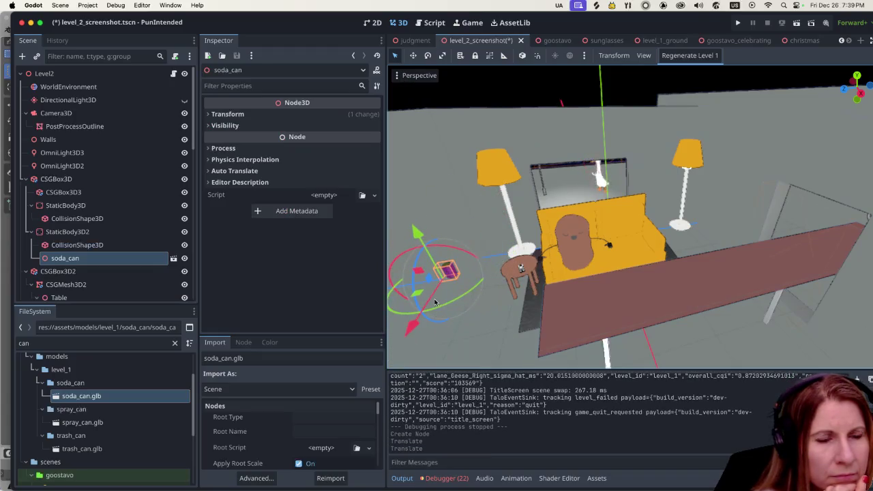
# - Move the soda can along Z onto the small side table beside the couch
pyautogui.scroll(3, 597, 283)
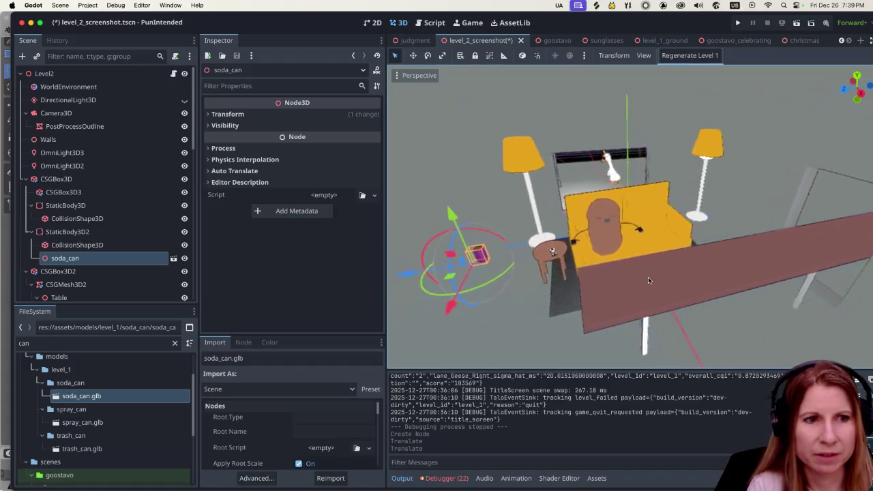
pyautogui.hscroll(-2, 645, 279)
pyautogui.press('g')
pyautogui.press('z')
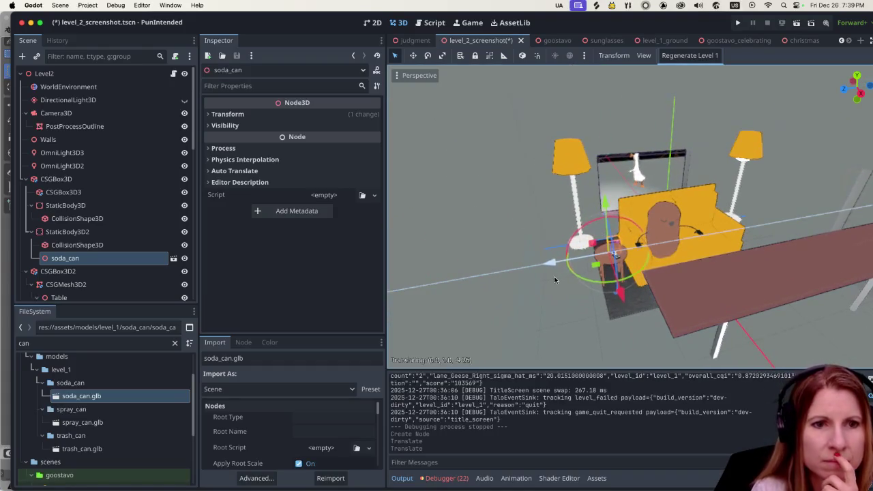
pyautogui.click(555, 280)
pyautogui.moveTo(627, 273)
pyautogui.mouseDown()
pyautogui.moveTo(614, 261)
pyautogui.moveTo(610, 299)
pyautogui.mouseUp()
pyautogui.click(574, 322)
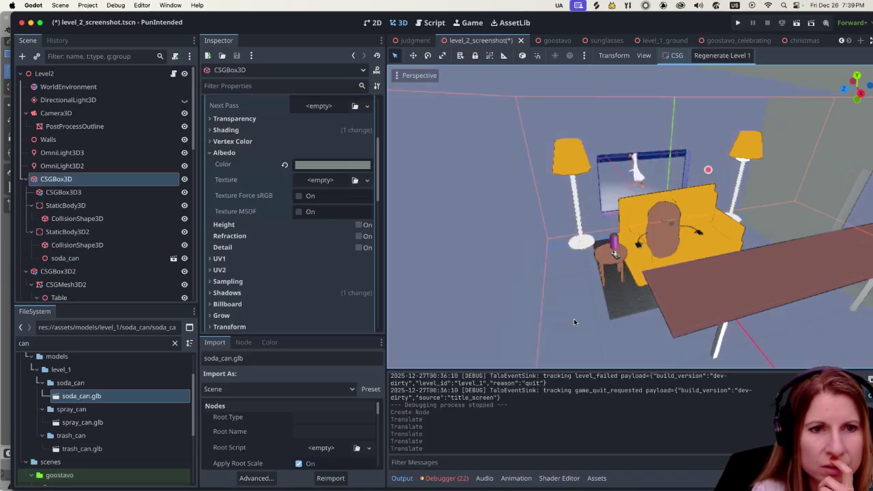
# - Try the R and E transform shortcuts, then switch from Godot to the Helium browser
pyautogui.hscroll(-3, 614, 307)
pyautogui.scroll(1, 596, 297)
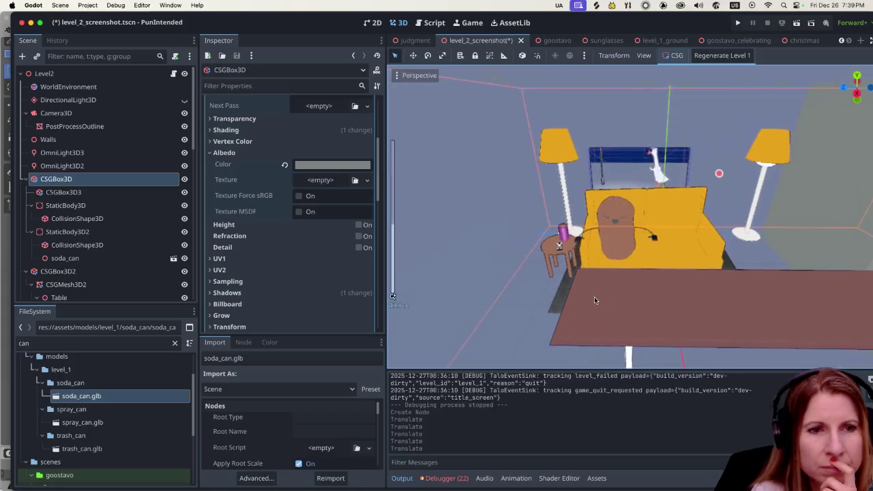
pyautogui.scroll(2, 596, 297)
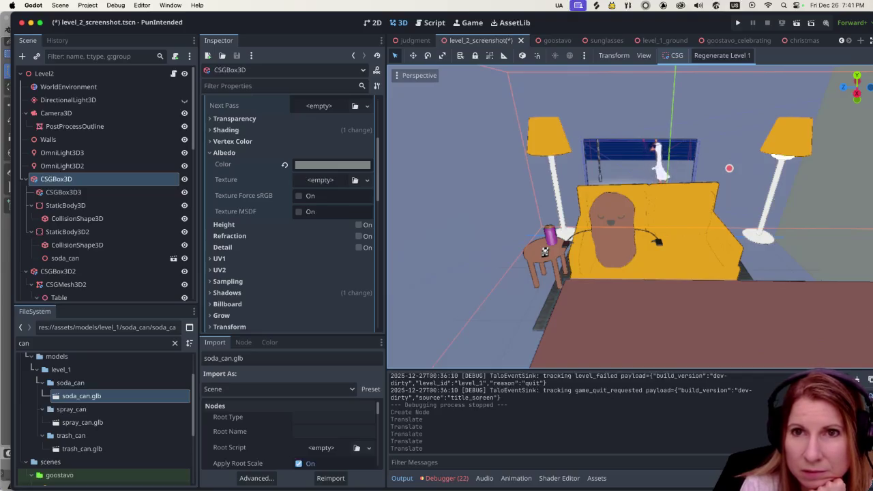
pyautogui.press('r')
pyautogui.press('e')
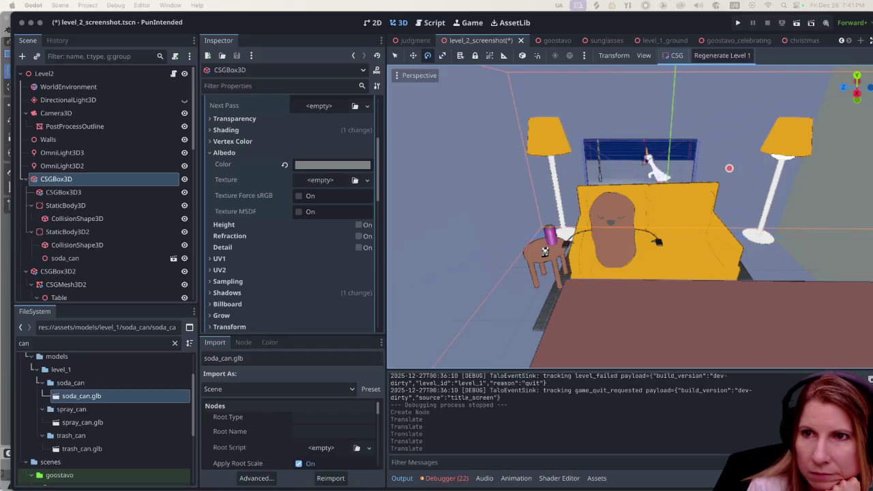
pyautogui.press('super+Tab')
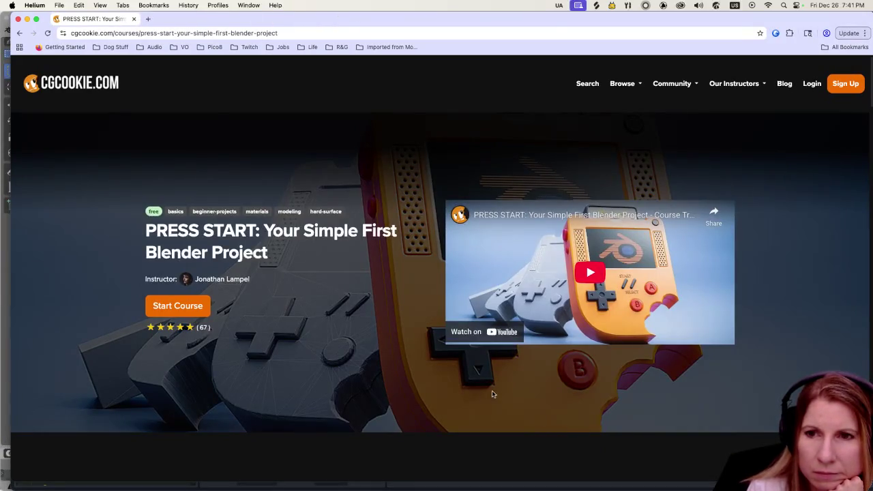
# - Scroll through the PRESS START course page to the Course Curriculum and 67 reviews
pyautogui.scroll(-1, 342, 304)
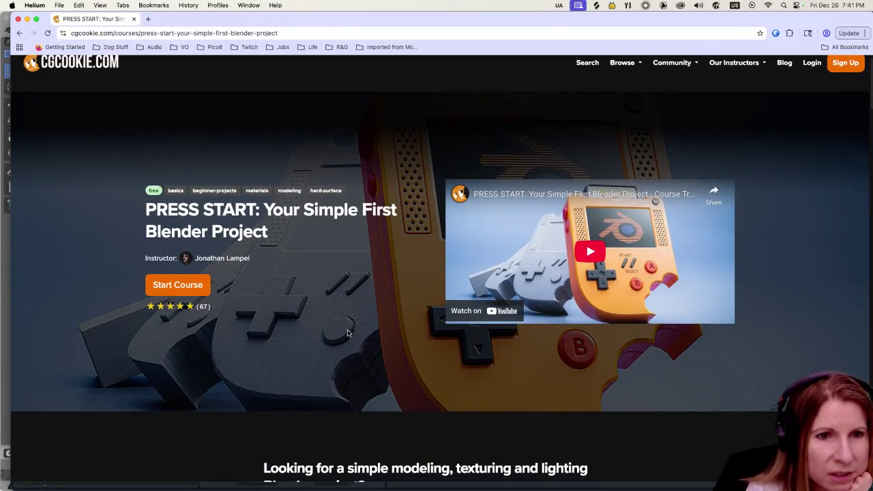
pyautogui.scroll(-5, 345, 327)
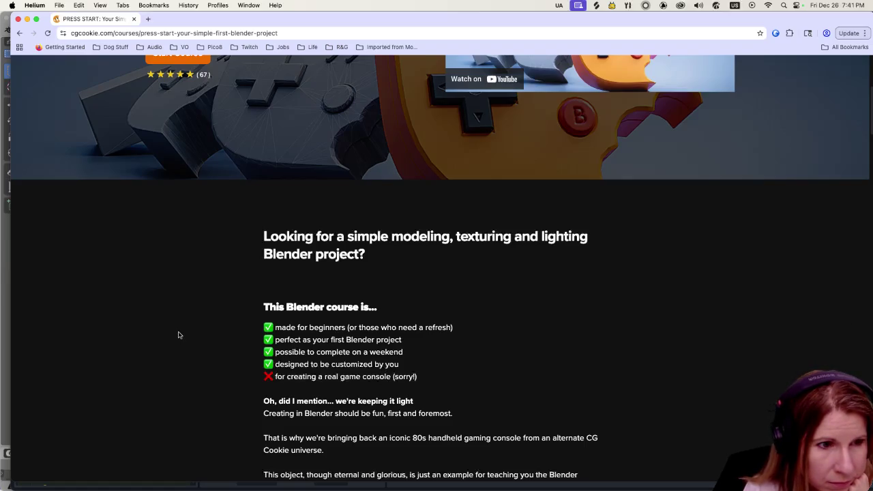
pyautogui.scroll(-3, 178, 335)
pyautogui.scroll(-3, 193, 348)
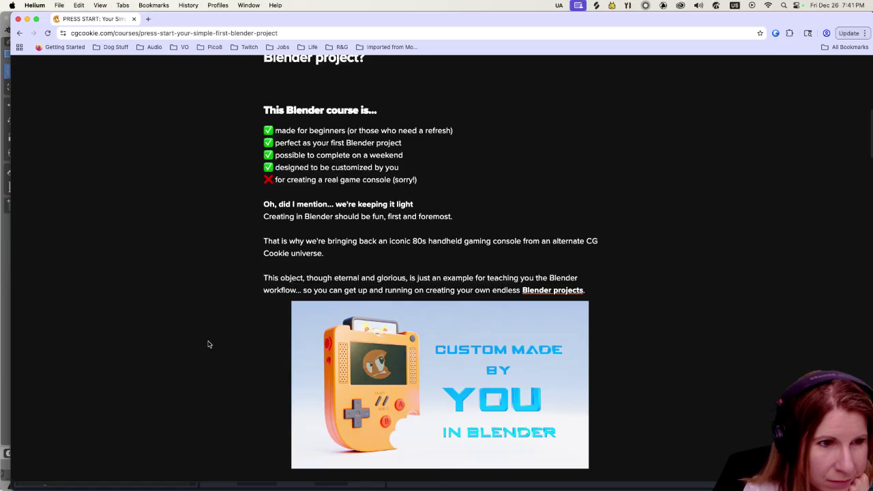
pyautogui.scroll(-5, 209, 343)
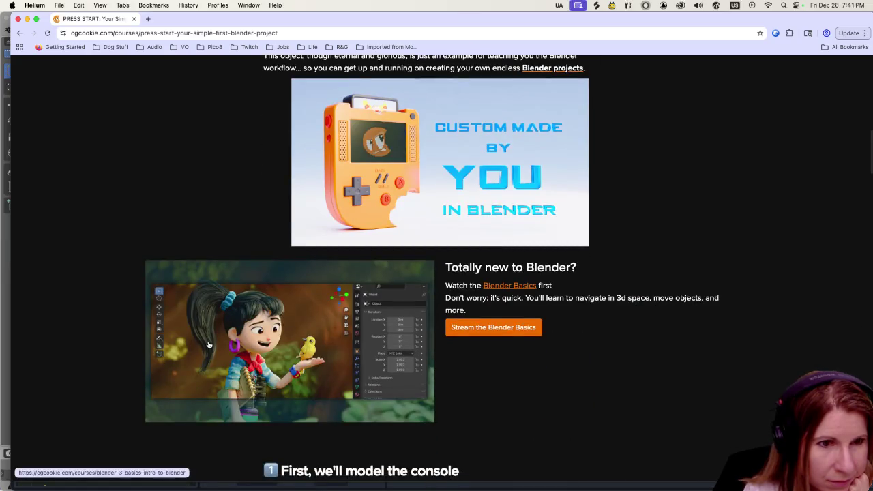
pyautogui.scroll(-10, 208, 345)
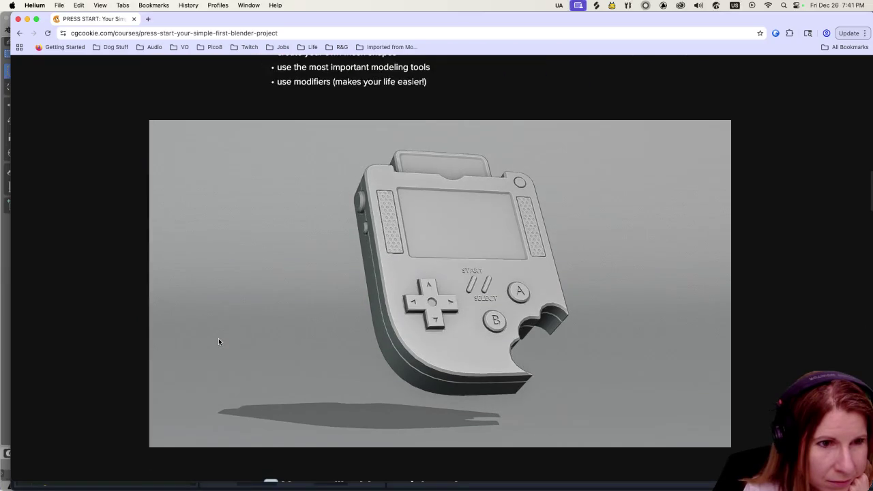
pyautogui.scroll(2, 219, 340)
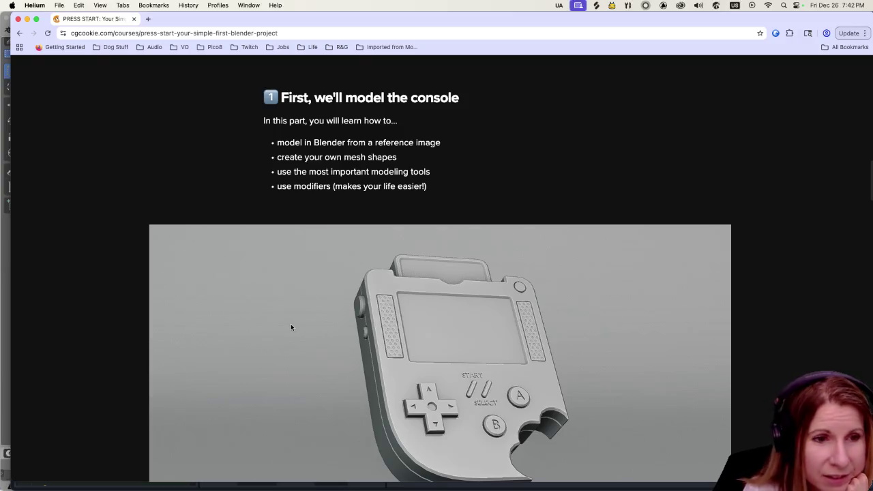
pyautogui.scroll(-5, 302, 318)
pyautogui.scroll(-3, 308, 313)
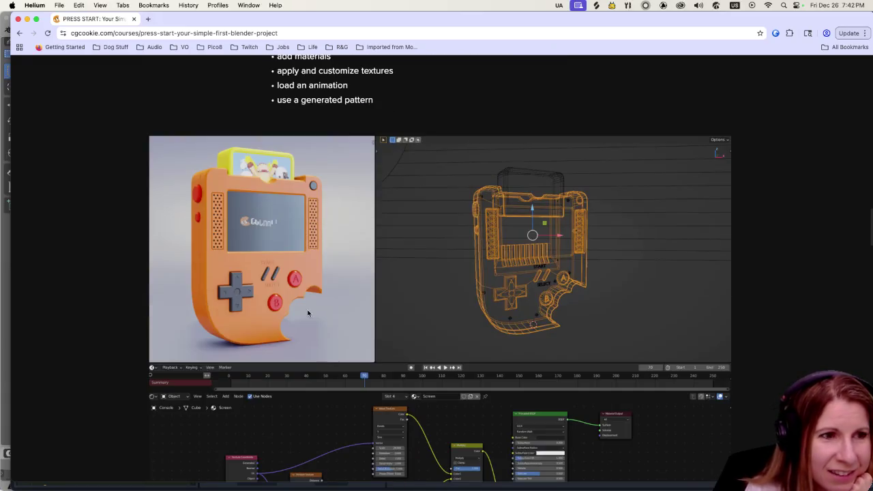
pyautogui.scroll(1, 307, 313)
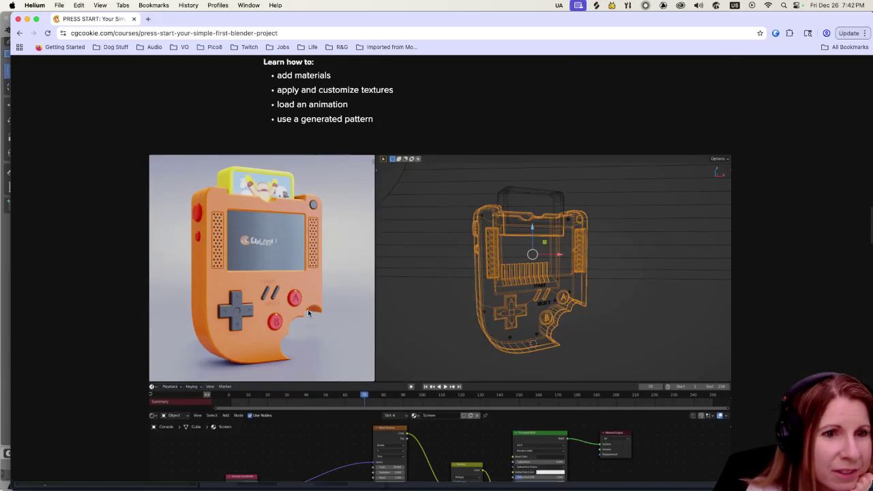
pyautogui.scroll(3, 308, 313)
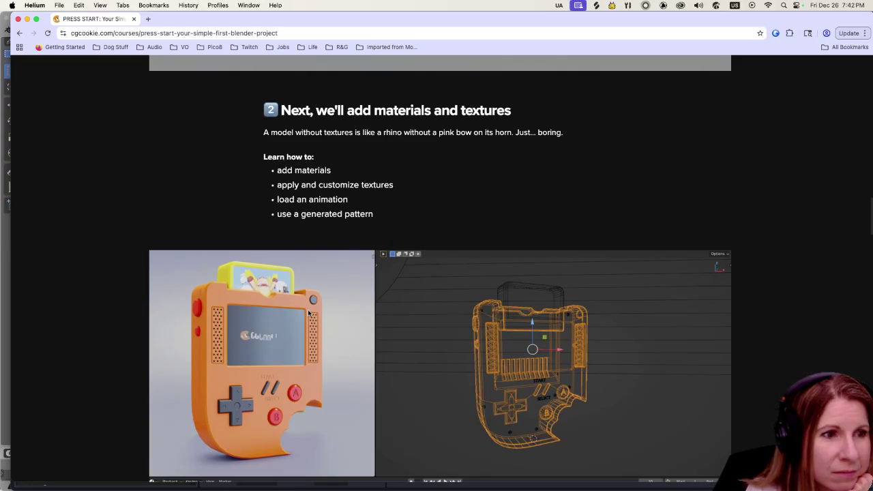
pyautogui.scroll(-6, 307, 312)
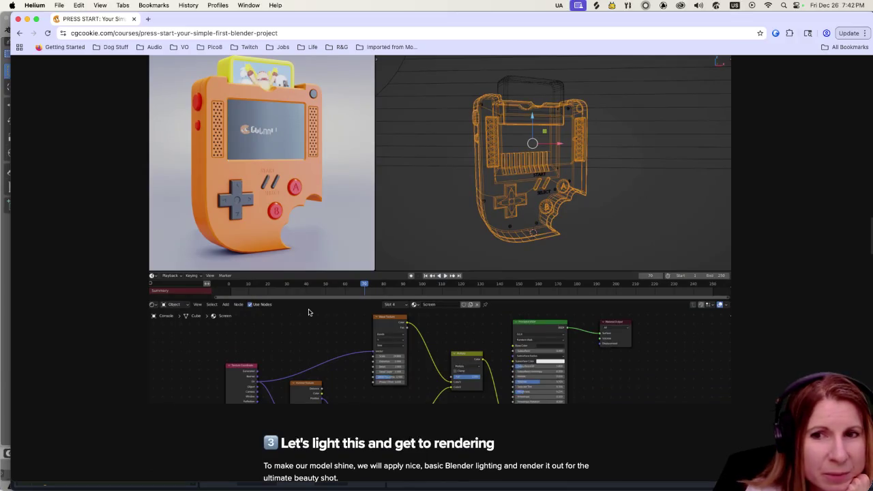
pyautogui.scroll(-10, 309, 312)
pyautogui.scroll(-5, 307, 312)
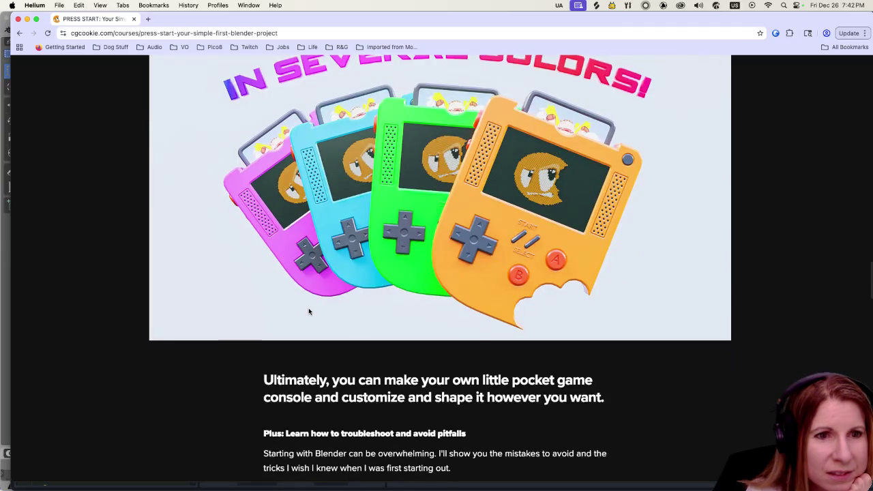
pyautogui.scroll(-8, 308, 312)
pyautogui.scroll(-15, 307, 312)
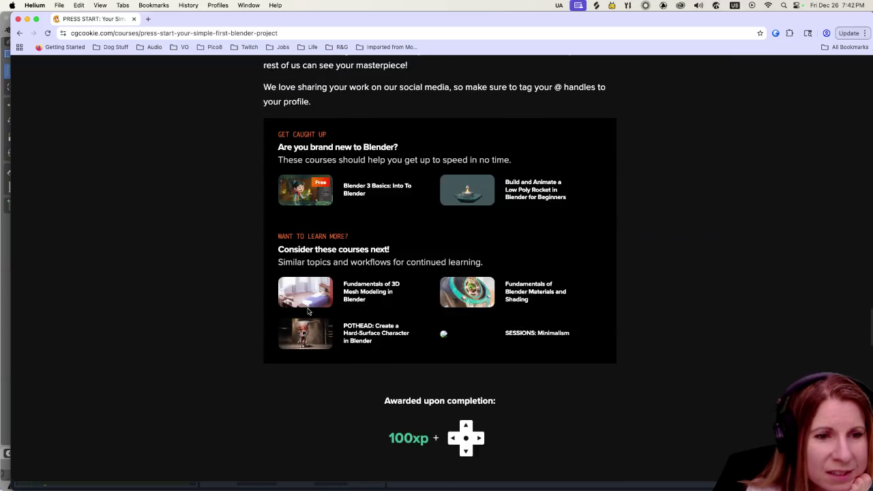
pyautogui.scroll(-2, 308, 313)
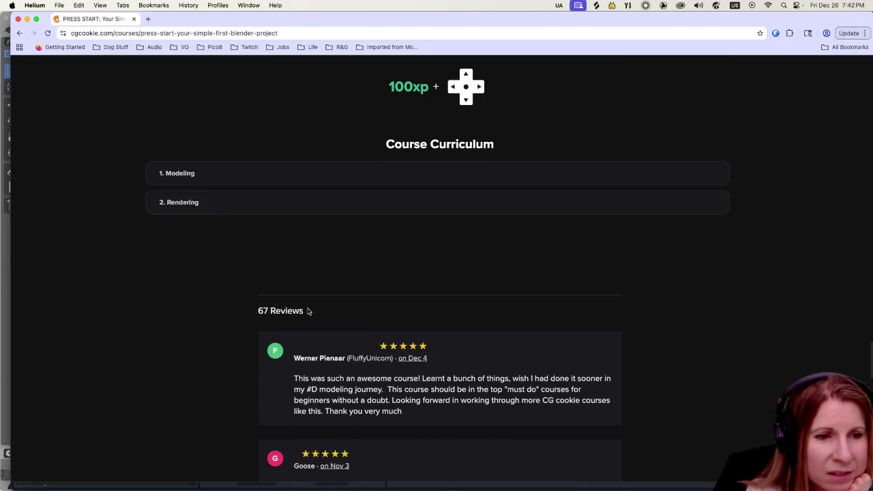
pyautogui.scroll(20, 307, 312)
pyautogui.scroll(-15, 308, 311)
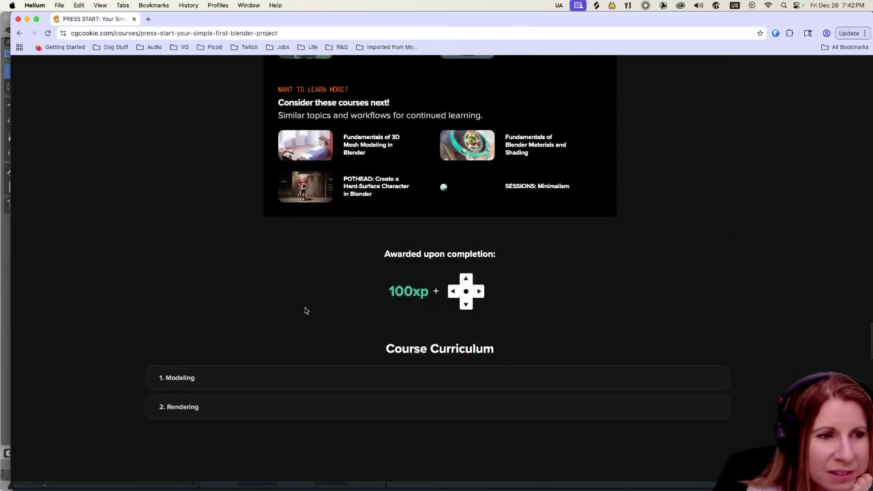
pyautogui.scroll(-5, 305, 310)
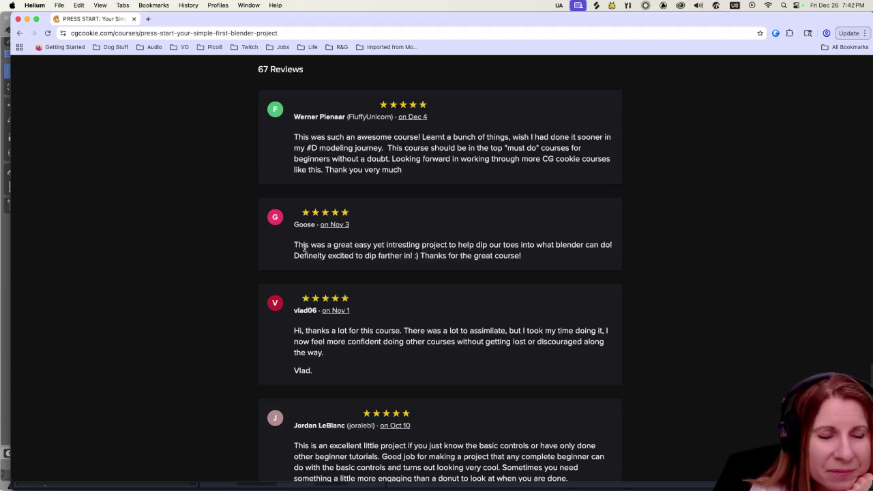
pyautogui.scroll(2, 300, 249)
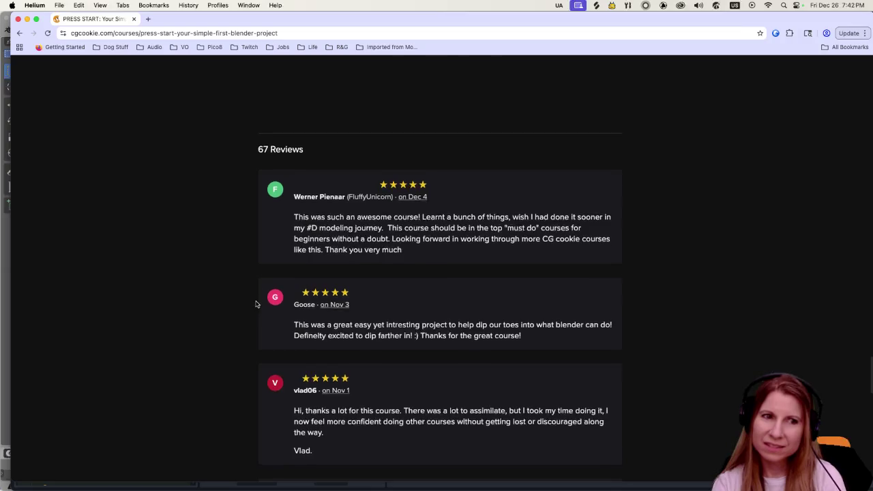
# - Scroll back to the course page header, then switch to the Blender desktop Space
pyautogui.scroll(10, 255, 301)
pyautogui.scroll(-10, 249, 307)
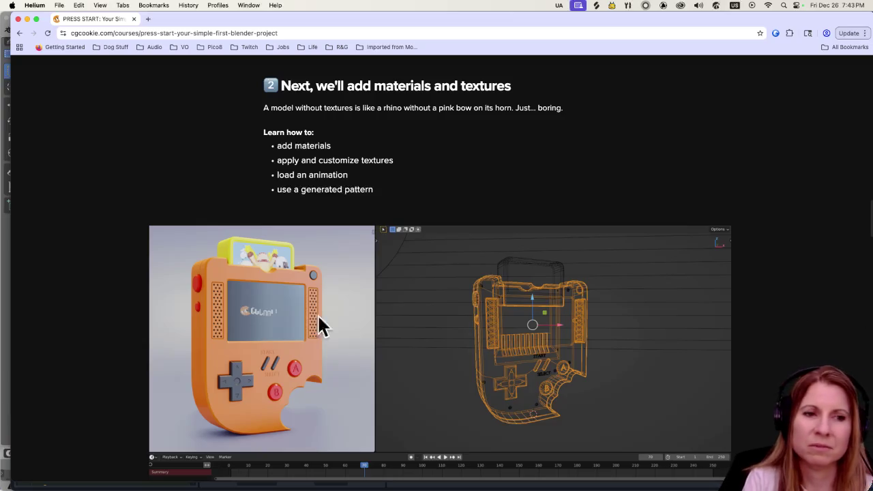
pyautogui.scroll(6, 350, 332)
pyautogui.scroll(10, 350, 331)
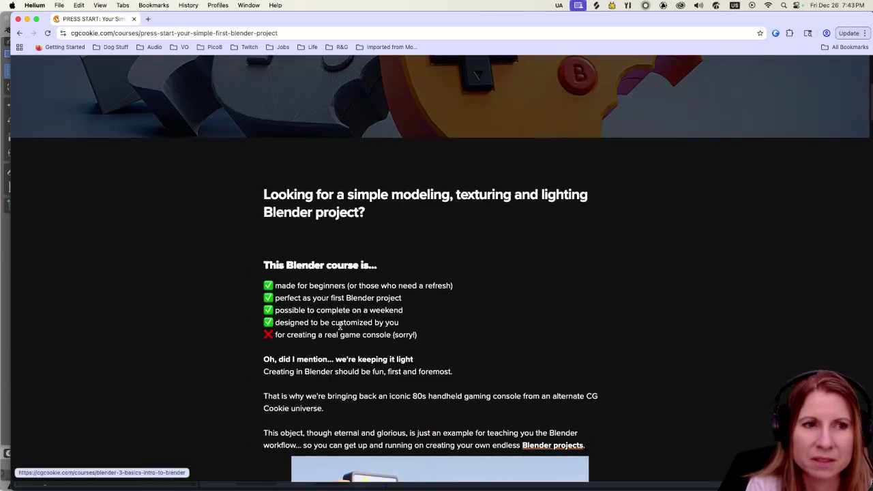
pyautogui.scroll(5, 340, 330)
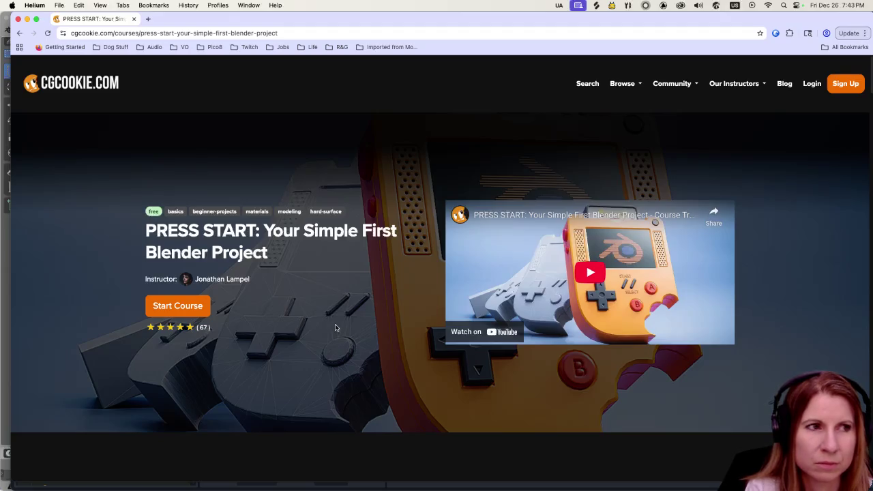
pyautogui.hotkey('ctrl', 'Left')
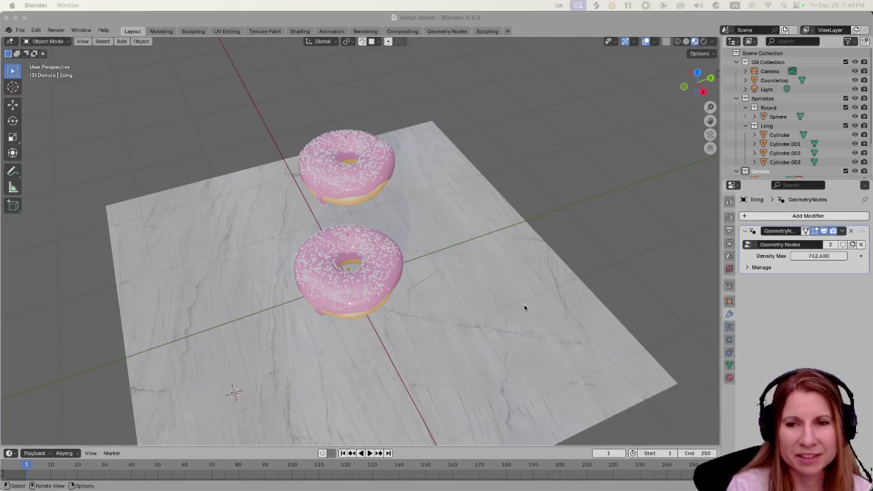
# - Turn on Statistics in Blender's Viewport Overlays after selecting the lower donut's icing
pyautogui.click(354, 304)
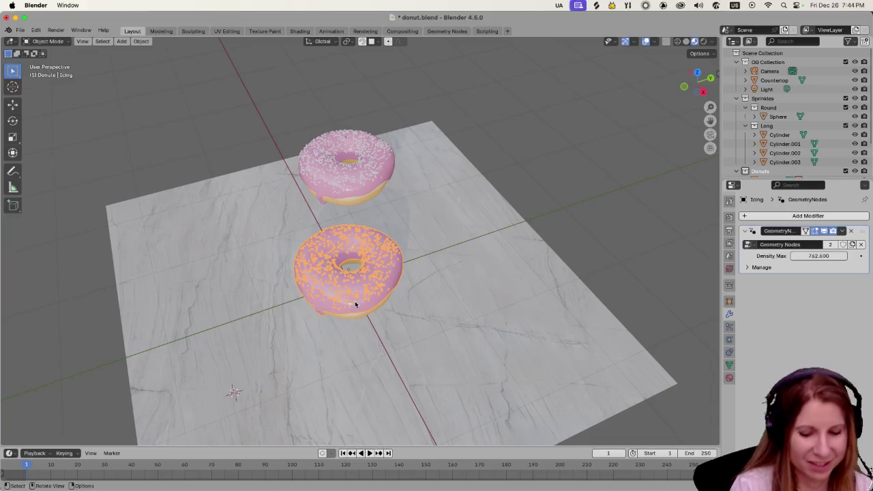
pyautogui.click(655, 42)
pyautogui.click(599, 115)
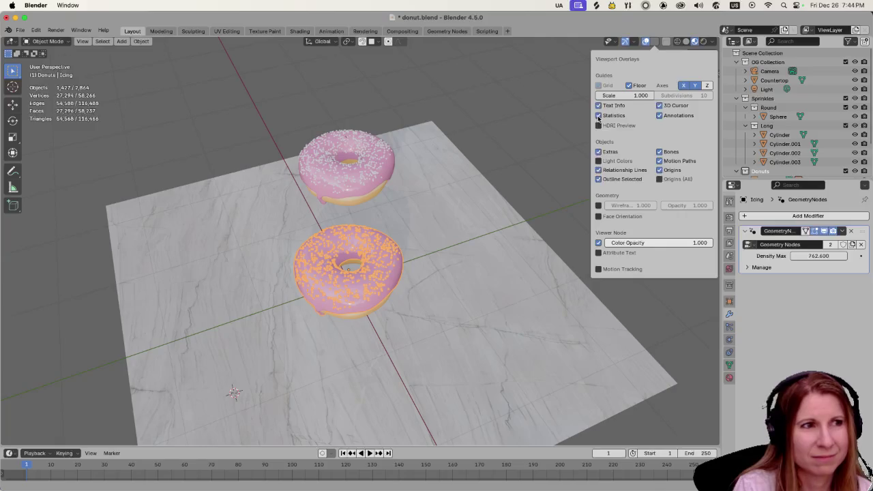
pyautogui.click(472, 113)
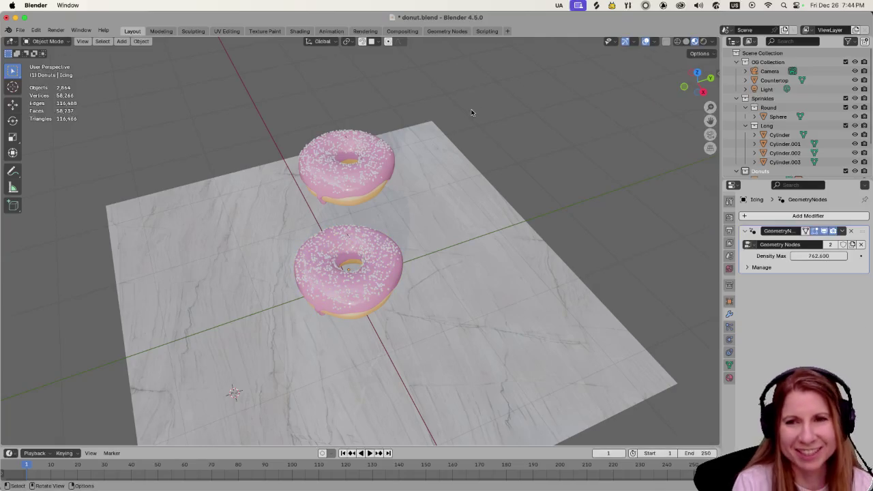
# - Reselect the lower donut's icing to read 1,427 of 2,864 objects, then return to Godot
pyautogui.click(347, 293)
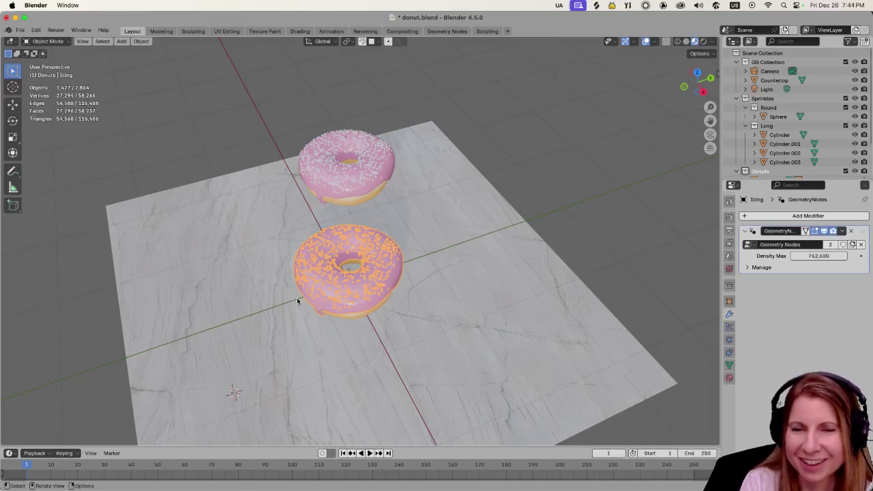
pyautogui.scroll(3, 320, 315)
pyautogui.scroll(-3, 322, 311)
pyautogui.scroll(3, 318, 311)
pyautogui.scroll(-3, 317, 311)
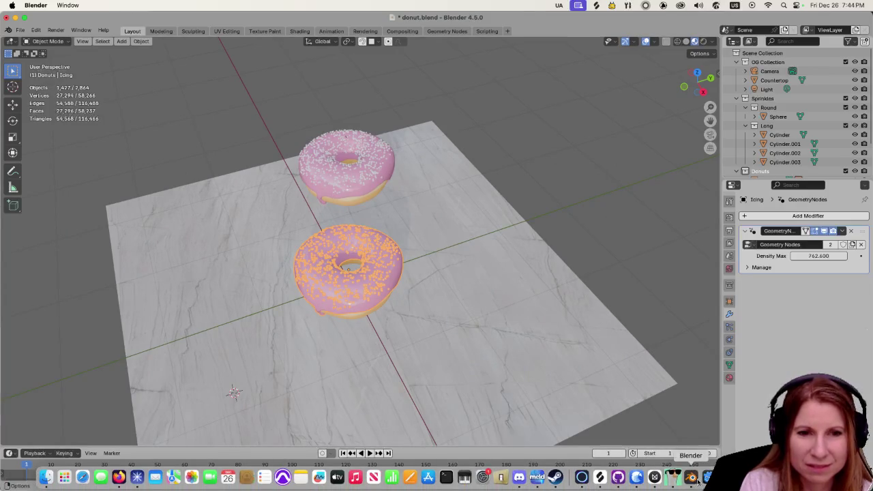
pyautogui.click(707, 477)
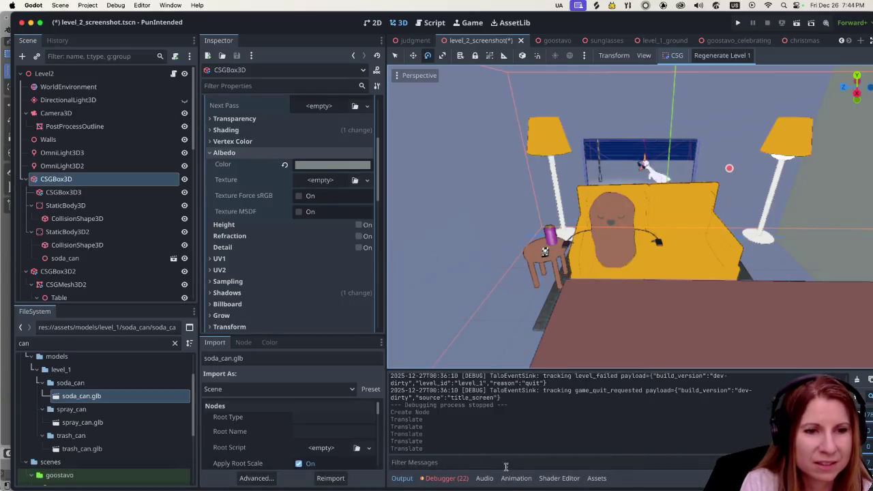
# - Open and enlarge the Assets panel to list models like cookie.glb with triangle and vertex counts
pyautogui.click(596, 478)
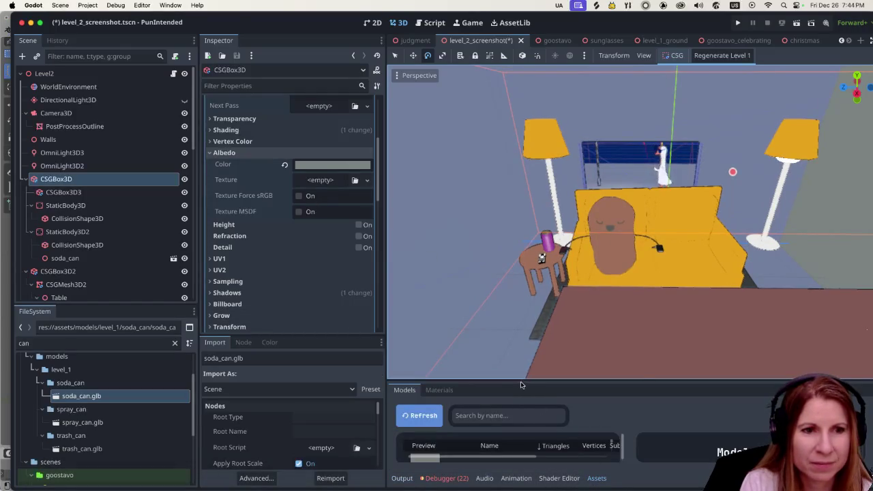
pyautogui.moveTo(521, 386)
pyautogui.mouseDown()
pyautogui.moveTo(470, 90)
pyautogui.moveTo(451, 109)
pyautogui.mouseUp()
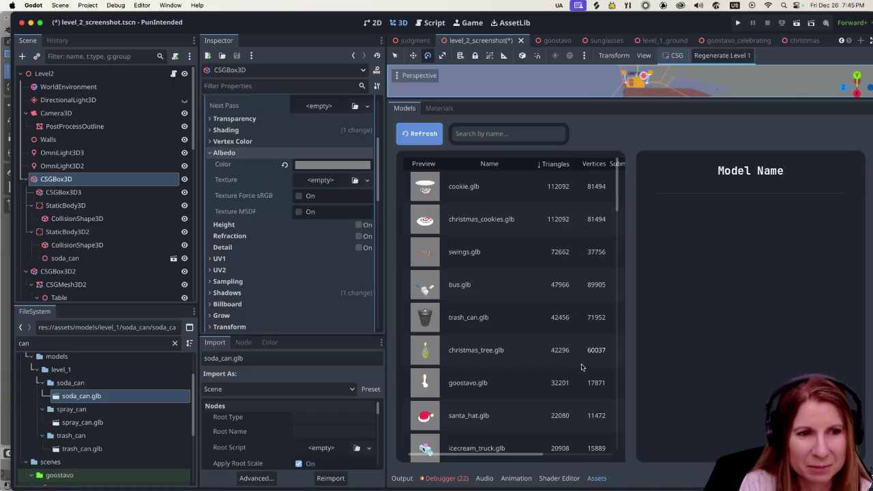
pyautogui.scroll(-2, 584, 362)
pyautogui.scroll(-1, 546, 320)
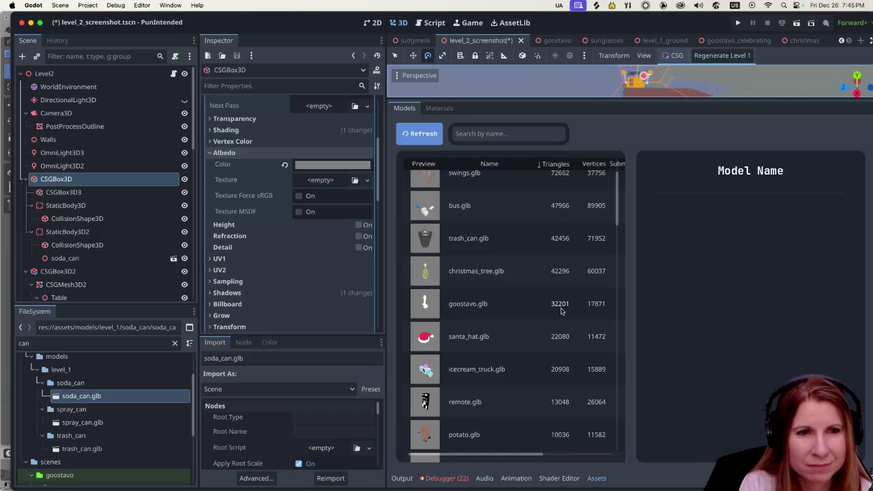
pyautogui.scroll(-10, 552, 311)
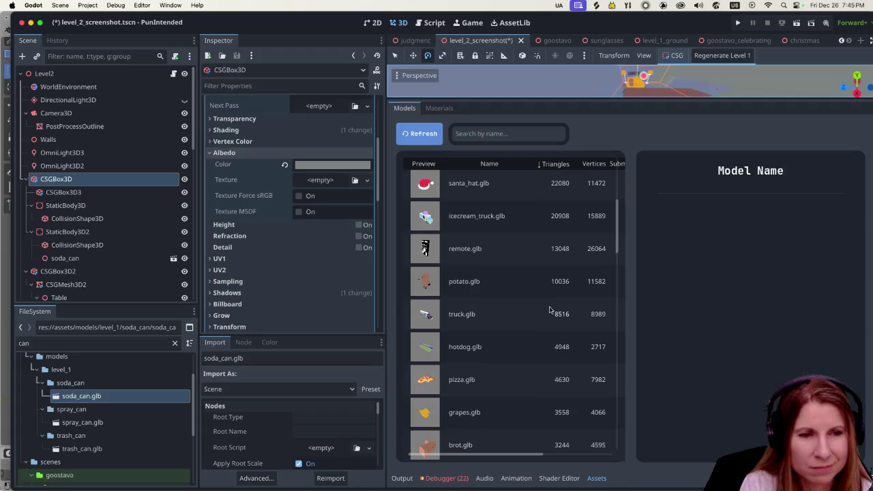
pyautogui.scroll(10, 551, 307)
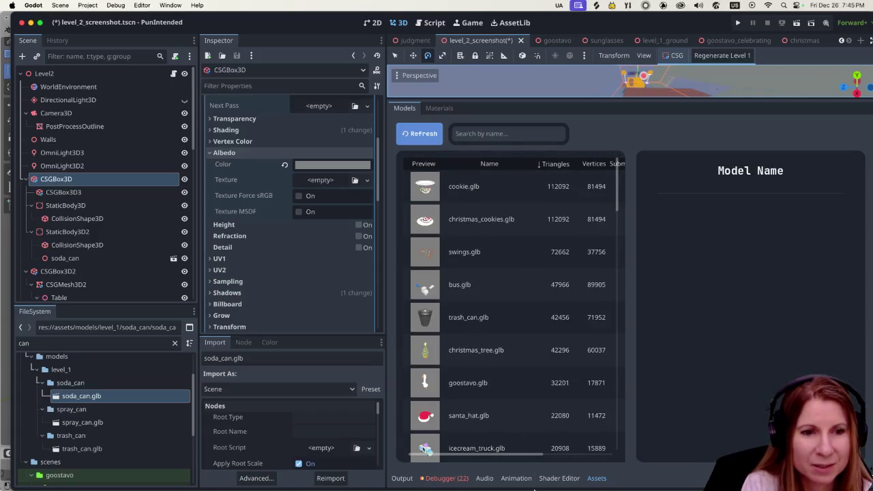
pyautogui.click(440, 108)
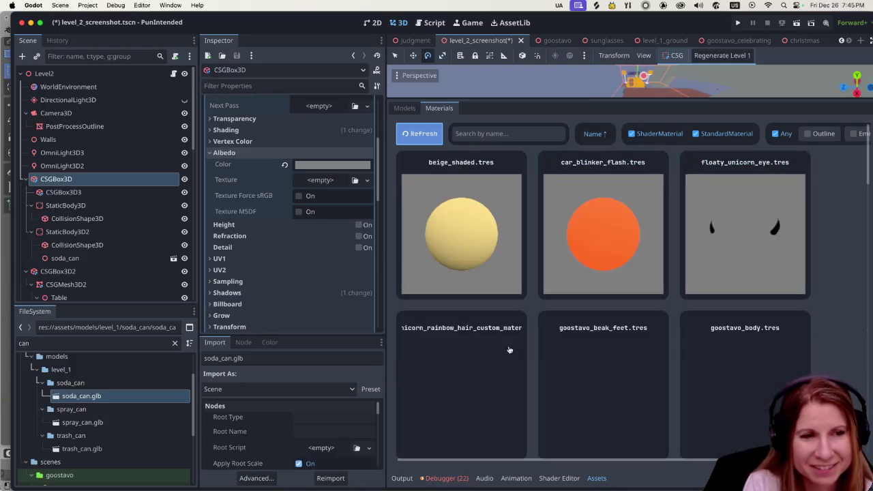
pyautogui.scroll(-10, 622, 349)
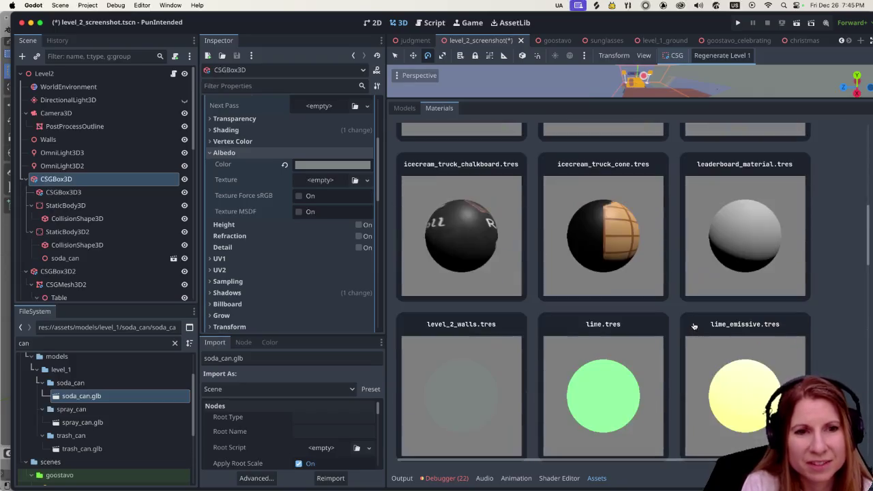
pyautogui.scroll(-8, 692, 328)
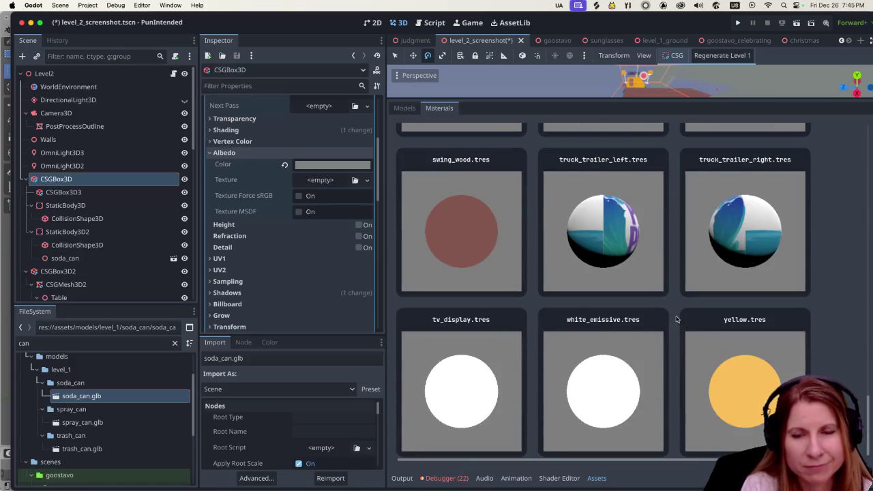
pyautogui.scroll(10, 668, 307)
pyautogui.scroll(5, 668, 307)
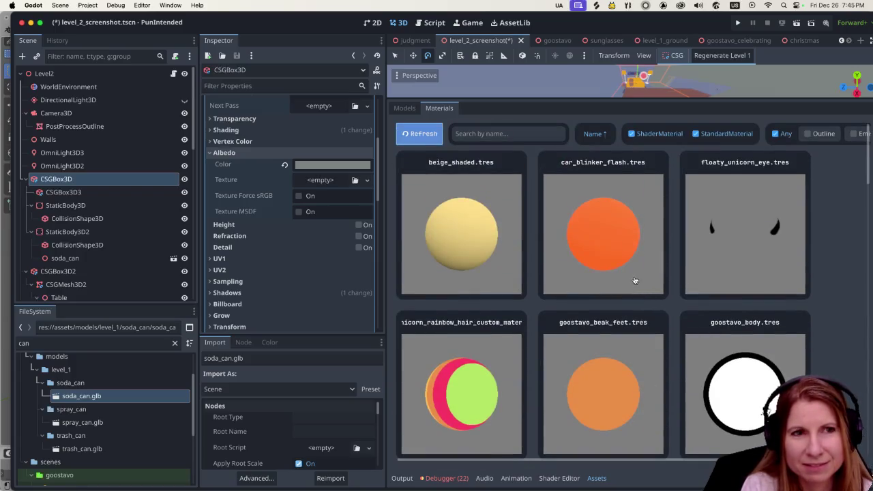
pyautogui.click(405, 108)
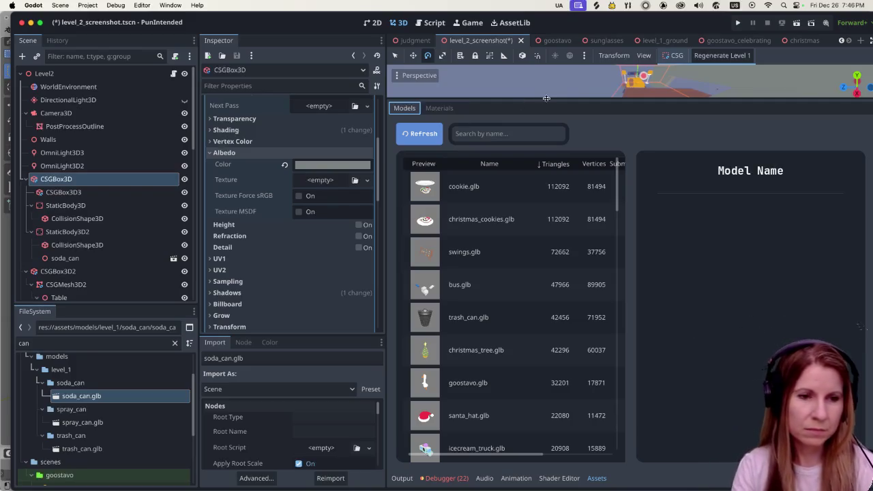
pyautogui.scroll(-1, 569, 325)
pyautogui.scroll(-8, 568, 325)
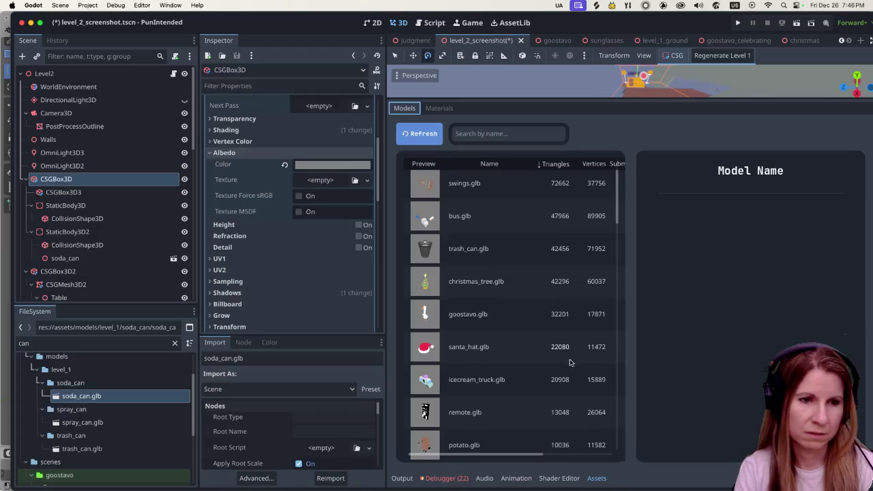
pyautogui.scroll(8, 497, 367)
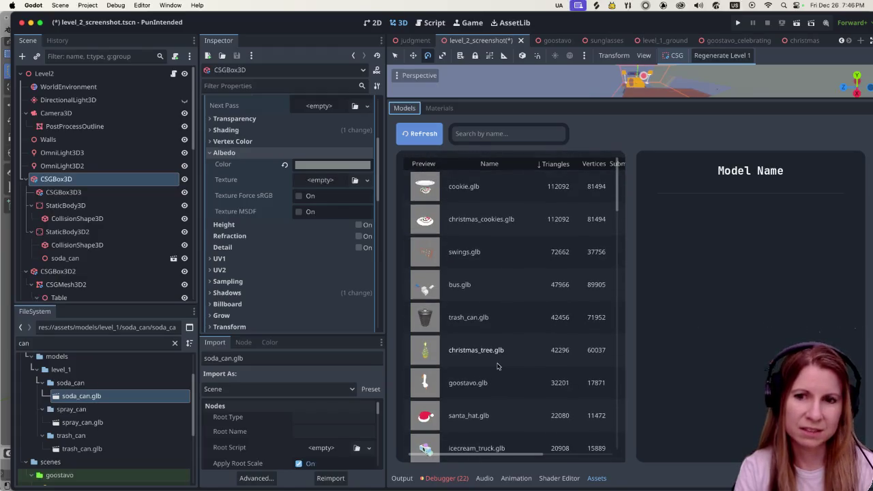
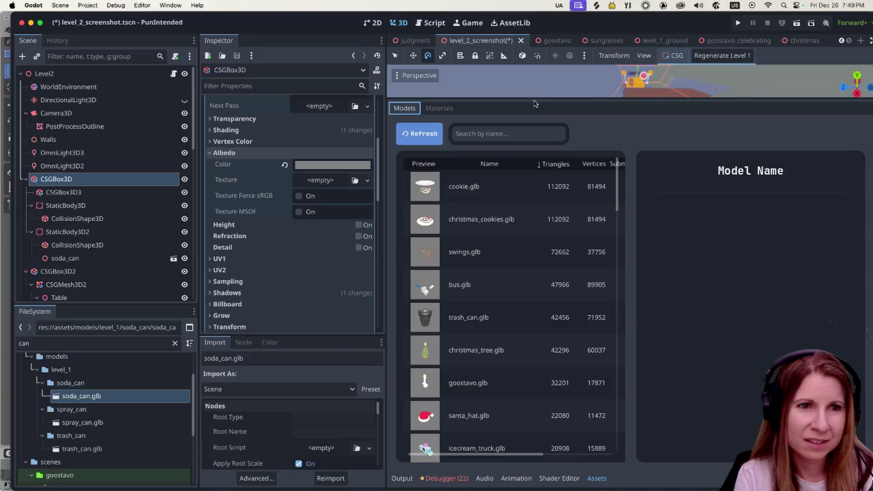
# - Browse the model list in the asset panel and inspect the bus.glb model's details
pyautogui.moveTo(533, 104); pyautogui.dragTo(543, 383)
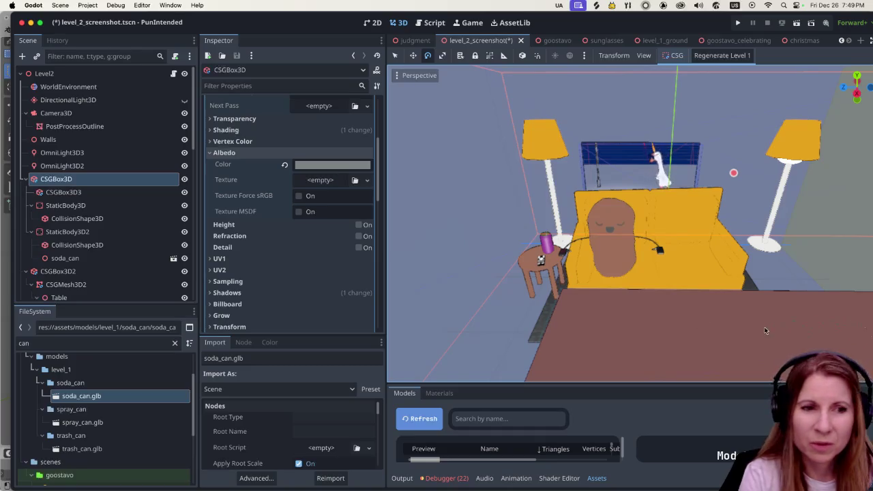
pyautogui.moveTo(559, 385); pyautogui.dragTo(566, 163)
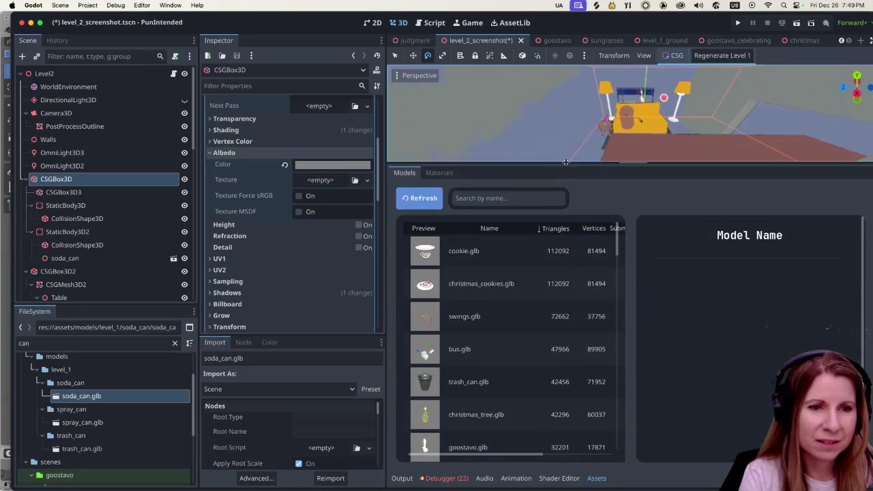
pyautogui.scroll(-1, 582, 343)
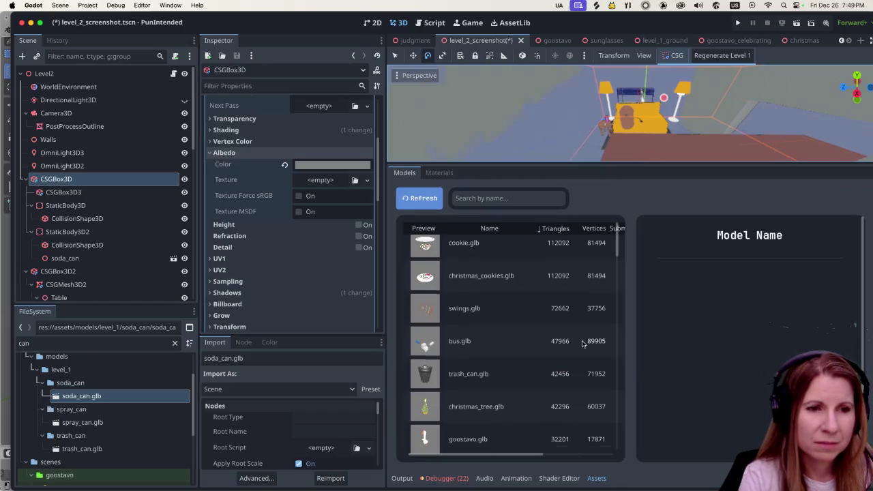
pyautogui.click(488, 345)
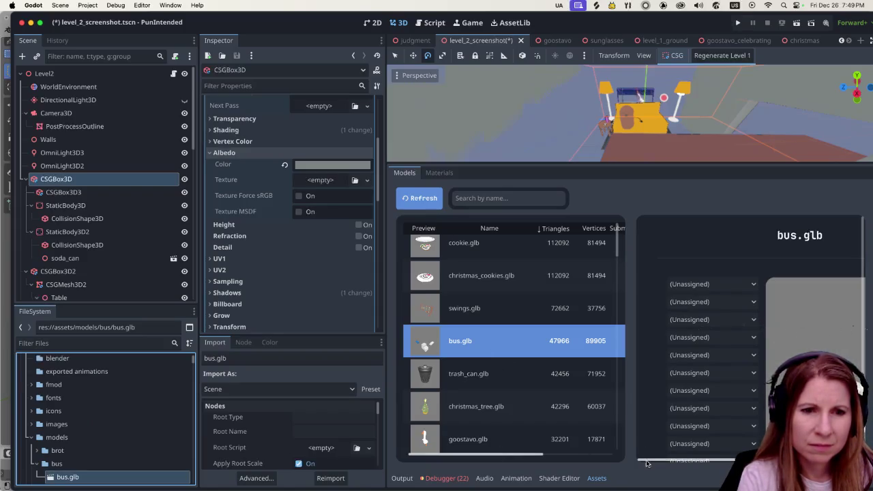
pyautogui.moveTo(646, 463); pyautogui.dragTo(722, 462)
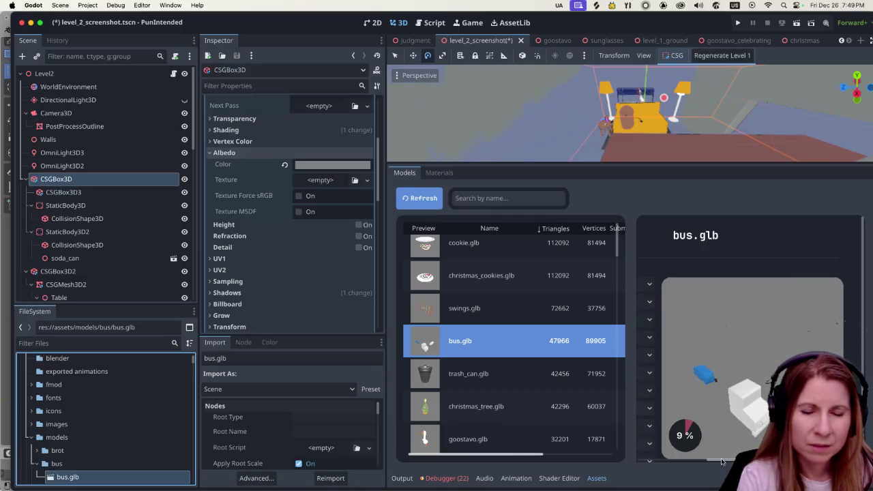
pyautogui.moveTo(722, 462); pyautogui.dragTo(645, 461)
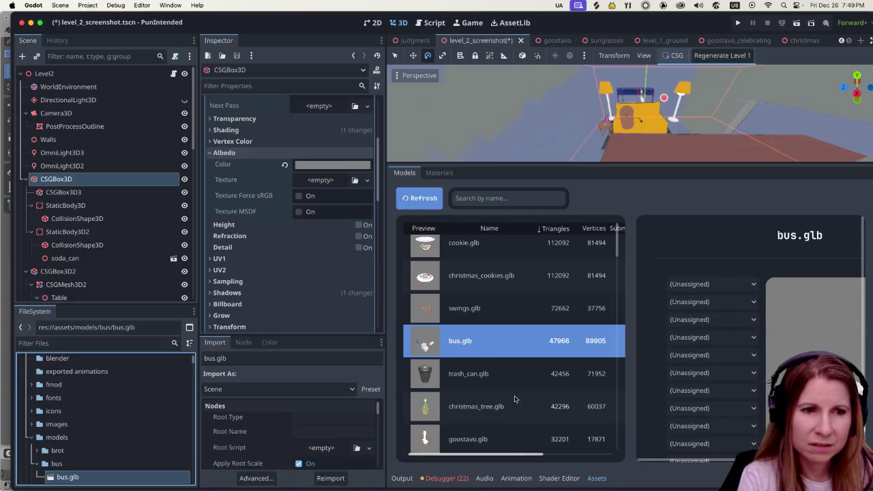
pyautogui.scroll(-3, 486, 365)
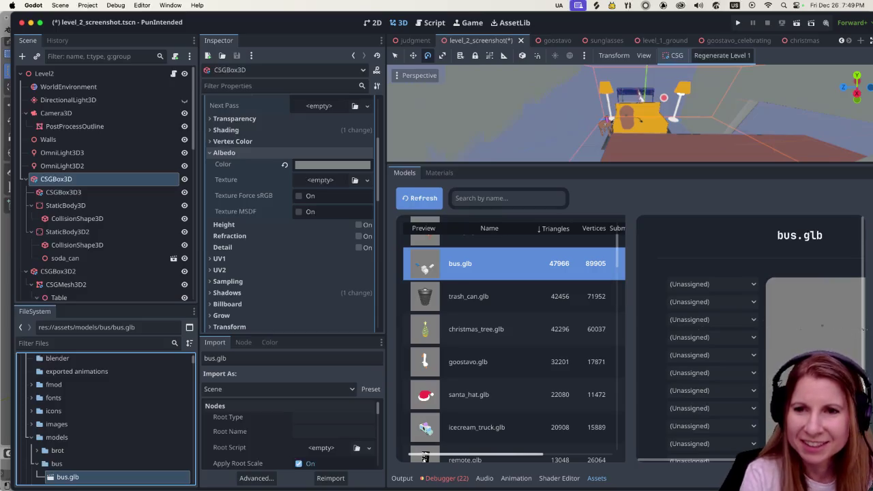
# - Scroll through the project's materials, then return to the models list
pyautogui.click(440, 172)
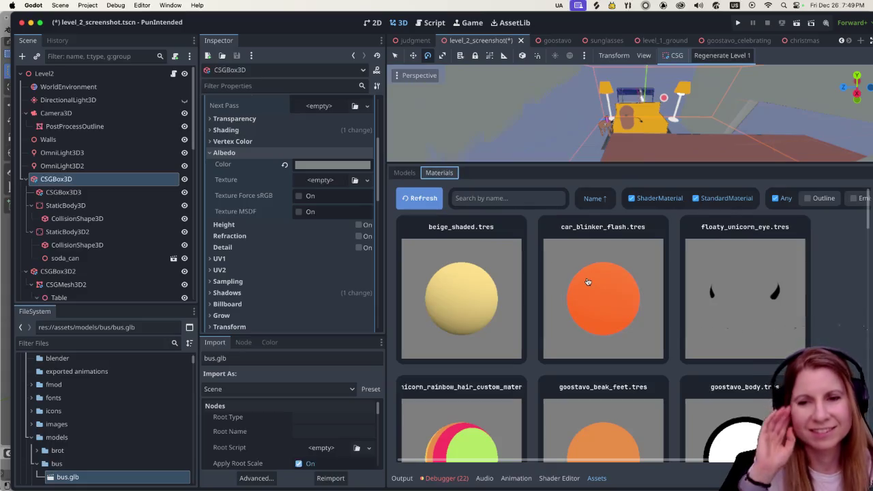
pyautogui.scroll(-3, 587, 285)
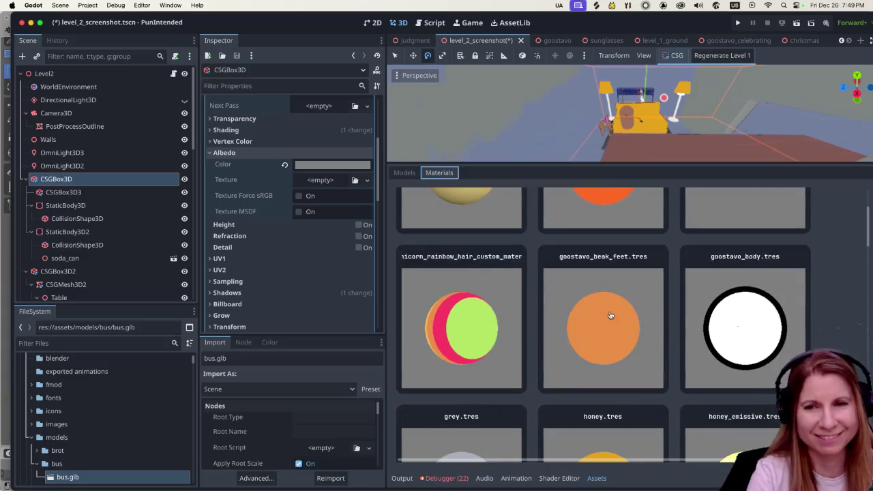
pyautogui.scroll(-2, 600, 303)
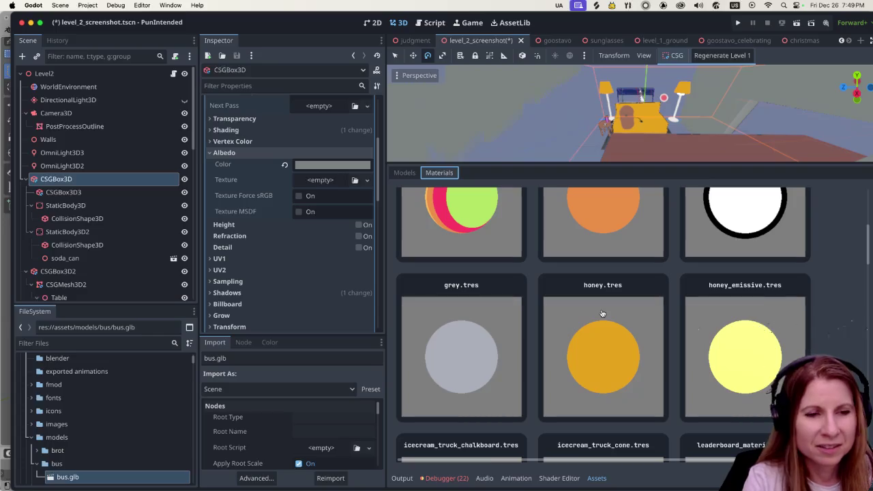
pyautogui.scroll(-2, 600, 310)
pyautogui.scroll(-10, 598, 308)
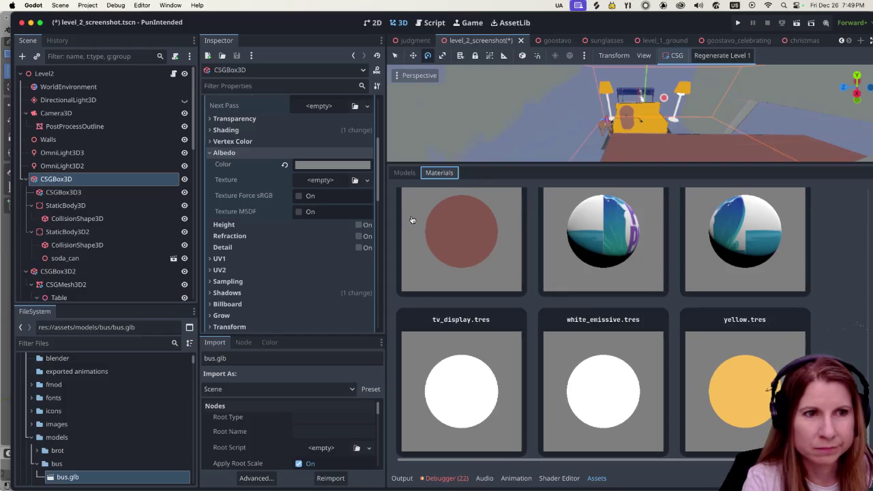
pyautogui.click(403, 172)
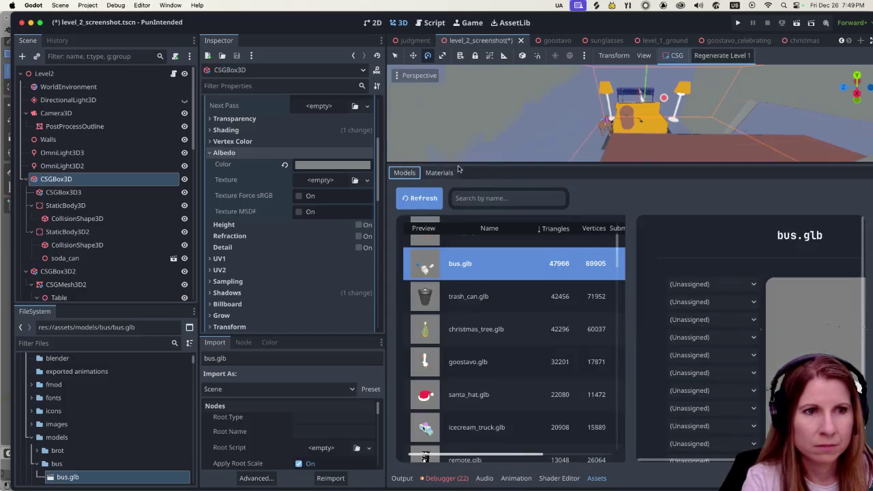
# - Enlarge the 3D view of the level and select the soda can on the side table
pyautogui.moveTo(458, 163); pyautogui.dragTo(450, 418)
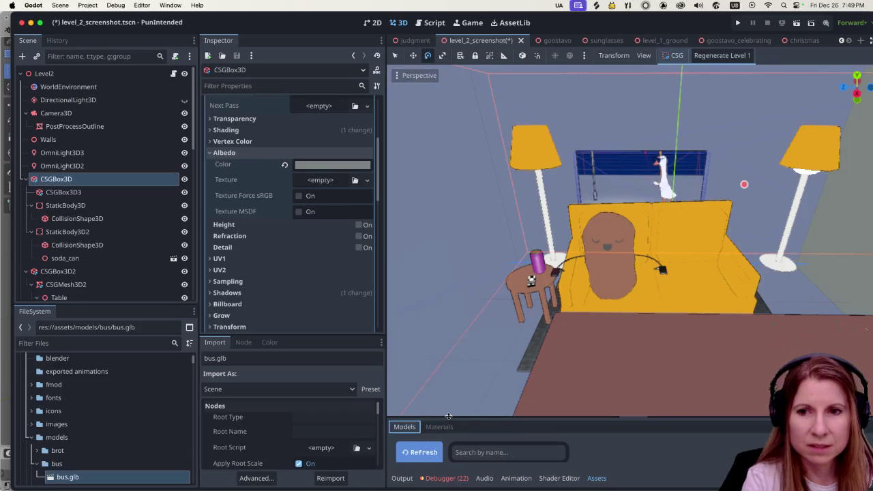
pyautogui.scroll(5, 590, 302)
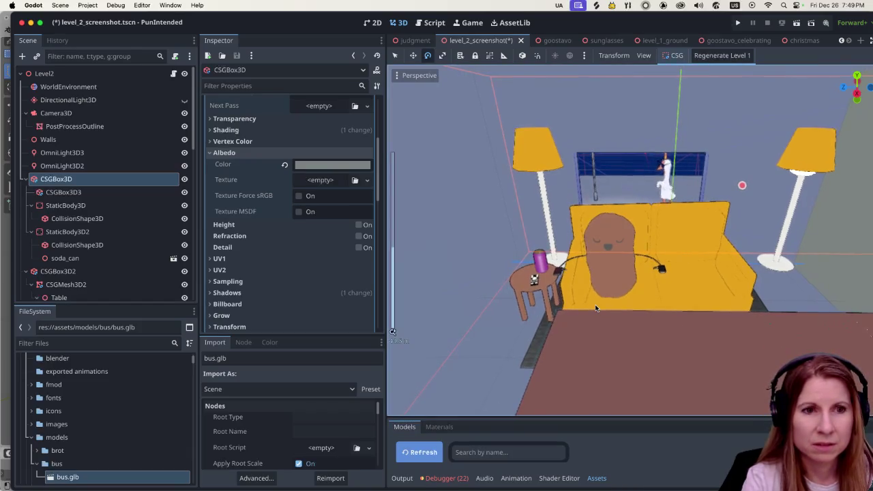
pyautogui.scroll(-8, 583, 294)
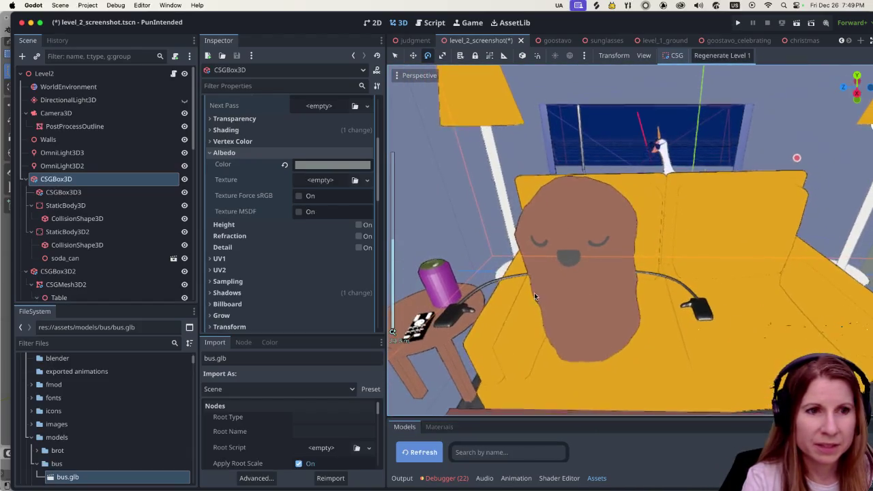
pyautogui.scroll(3, 512, 298)
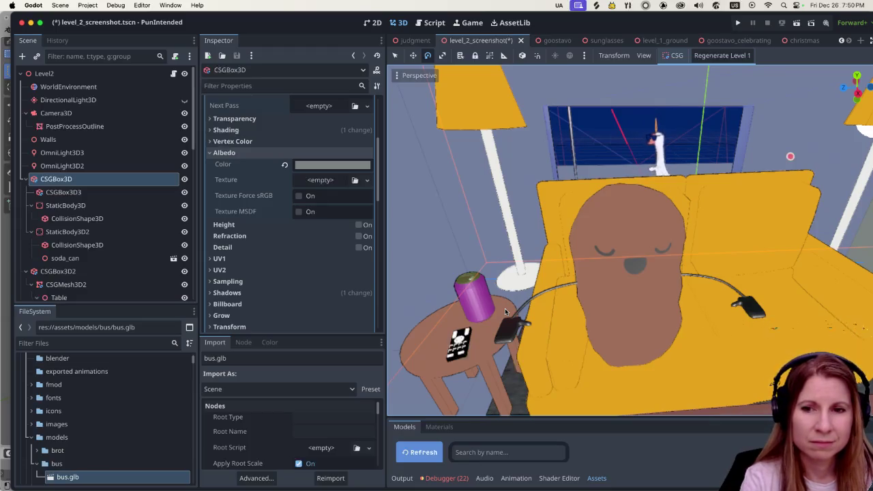
pyautogui.click(482, 308)
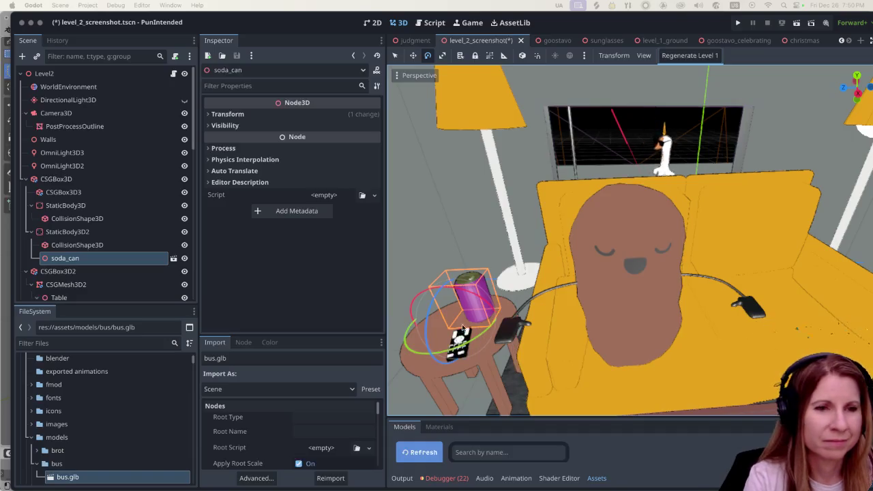
# - Duplicate the soda_can node in the Scene tree
pyautogui.rightClick(113, 260)
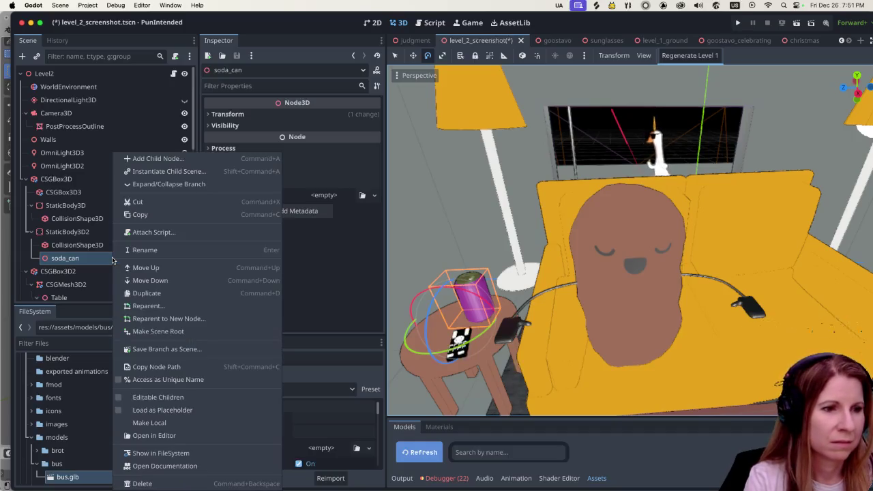
pyautogui.click(130, 293)
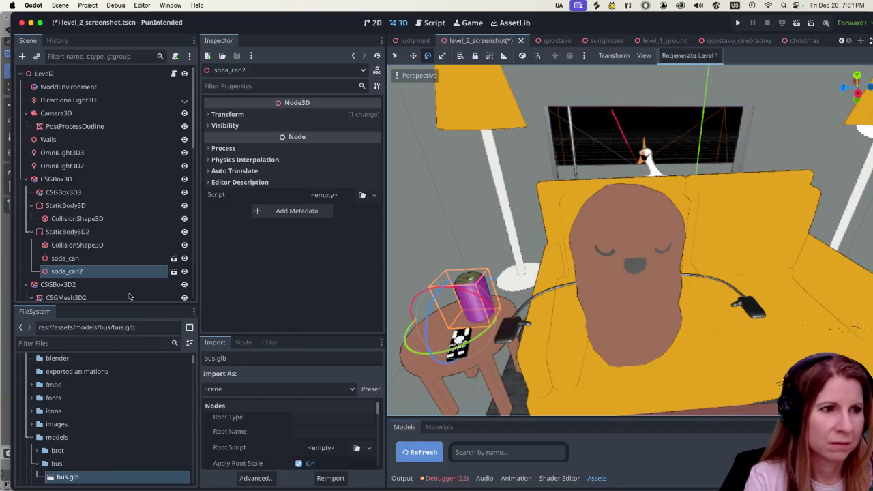
pyautogui.click(106, 271)
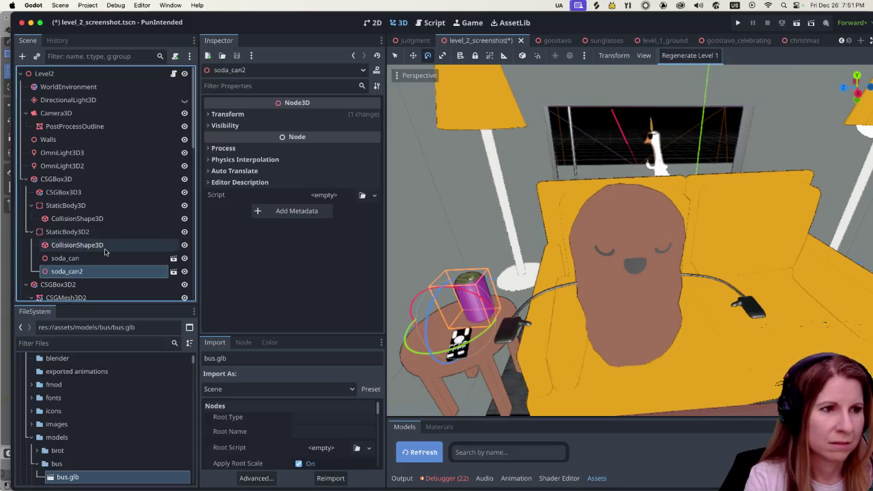
pyautogui.click(105, 249)
pyautogui.click(92, 270)
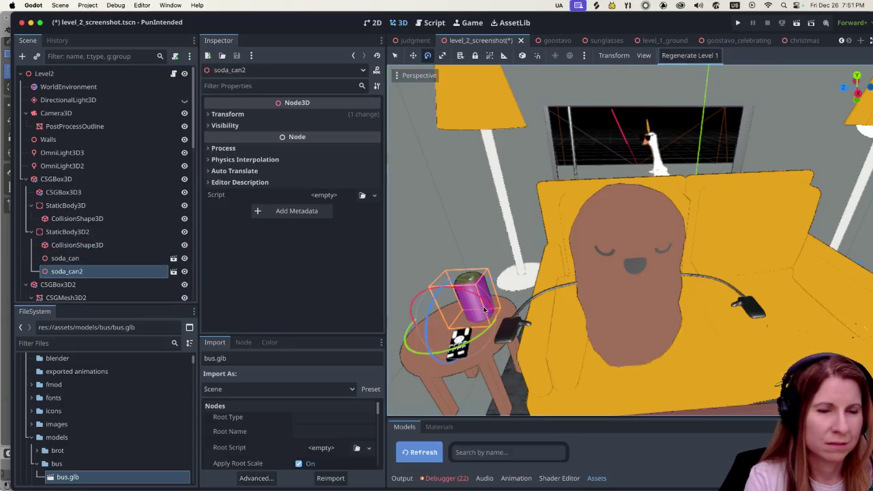
# - Move the duplicate can onto the couch and tip it onto its side
pyautogui.press('q')
pyautogui.moveTo(443, 340)
pyautogui.mouseDown()
pyautogui.moveTo(436, 334)
pyautogui.moveTo(723, 318)
pyautogui.mouseUp()
pyautogui.moveTo(798, 315)
pyautogui.mouseDown()
pyautogui.moveTo(791, 300)
pyautogui.moveTo(811, 304)
pyautogui.moveTo(812, 331)
pyautogui.mouseUp()
pyautogui.scroll(-5, 668, 344)
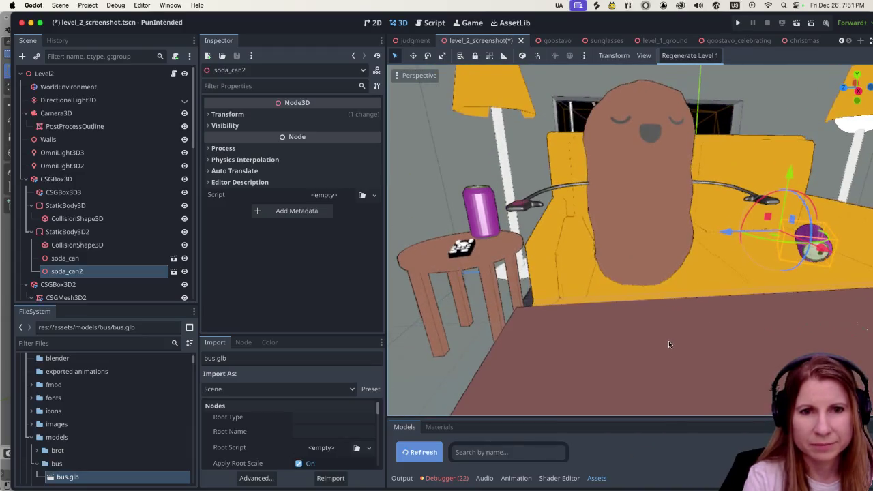
pyautogui.scroll(-5, 665, 307)
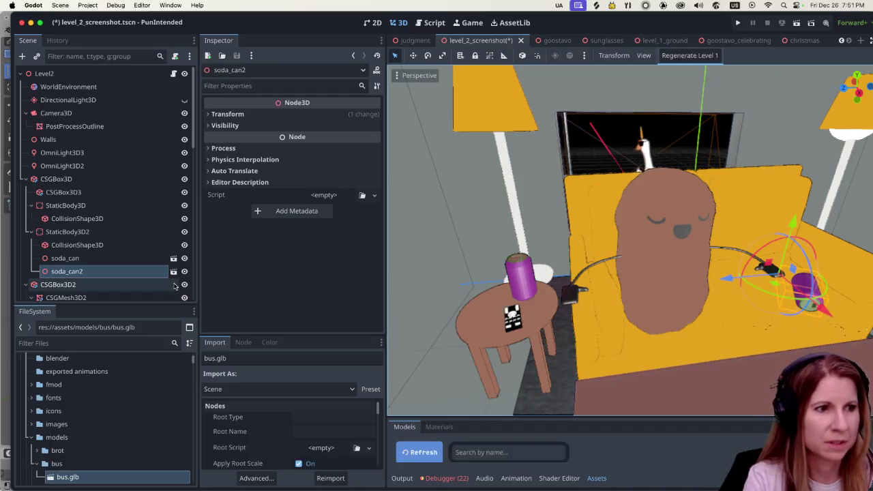
pyautogui.rightClick(116, 273)
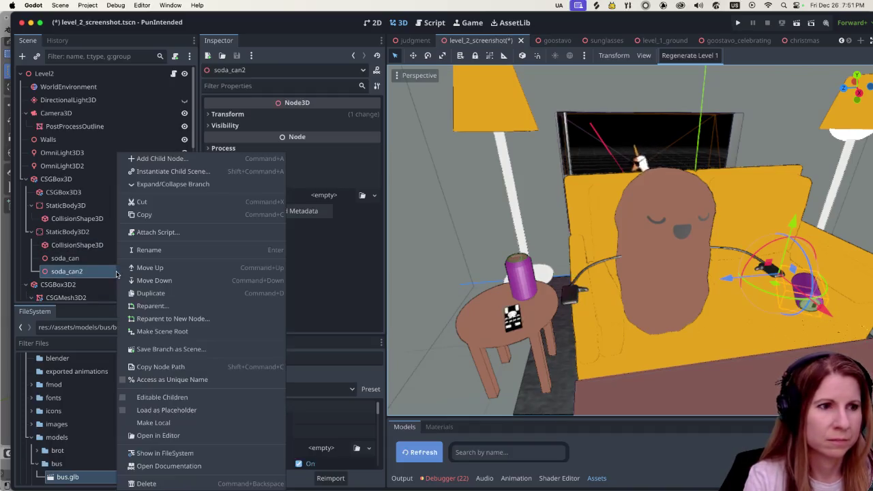
# - Duplicate the lying can and move soda_can3 toward the small side table
pyautogui.click(158, 293)
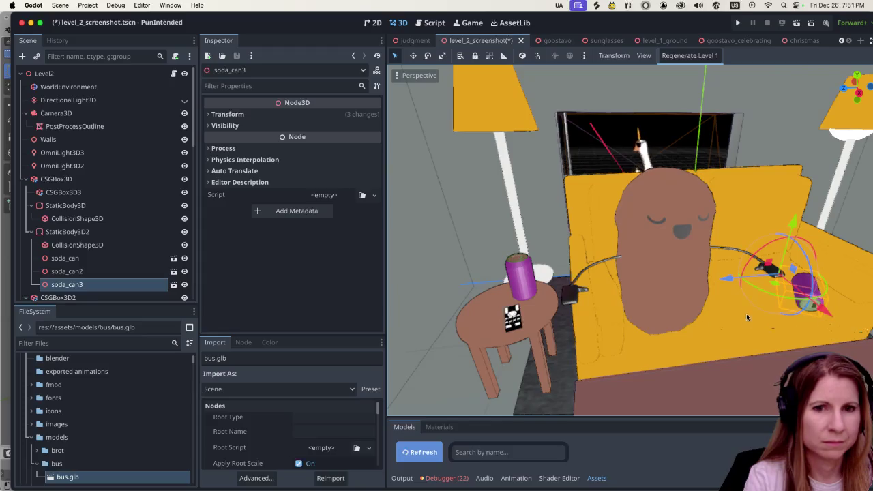
pyautogui.moveTo(794, 225); pyautogui.dragTo(784, 262)
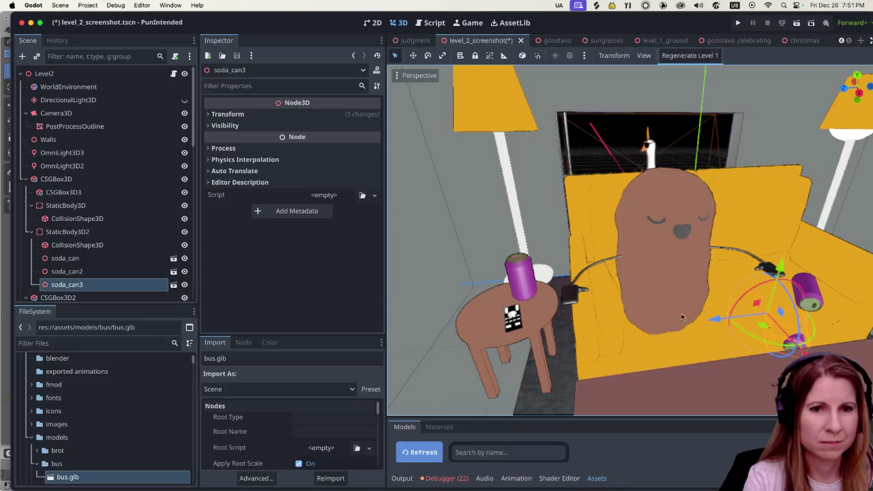
pyautogui.moveTo(723, 315)
pyautogui.mouseDown()
pyautogui.moveTo(522, 373)
pyautogui.moveTo(529, 295)
pyautogui.mouseUp()
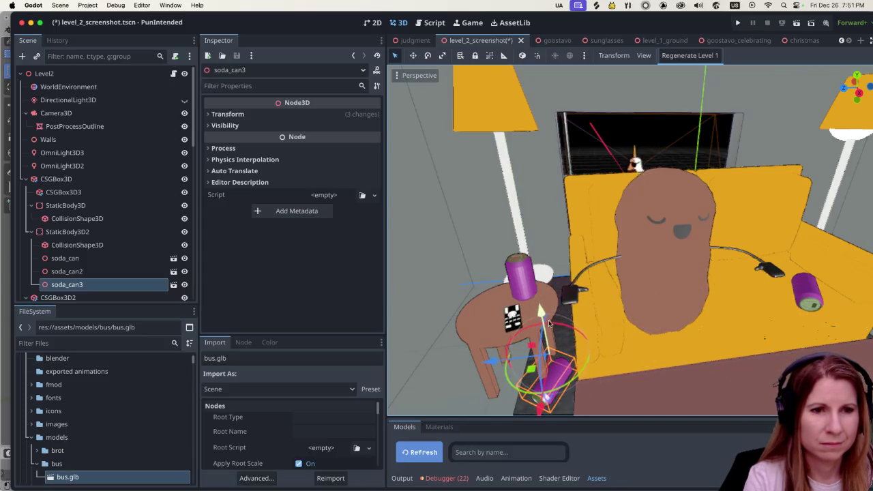
pyautogui.scroll(-5, 556, 320)
pyautogui.moveTo(570, 352)
pyautogui.mouseDown()
pyautogui.moveTo(558, 408)
pyautogui.moveTo(560, 355)
pyautogui.moveTo(550, 372)
pyautogui.mouseUp()
pyautogui.hscroll(-10, 549, 372)
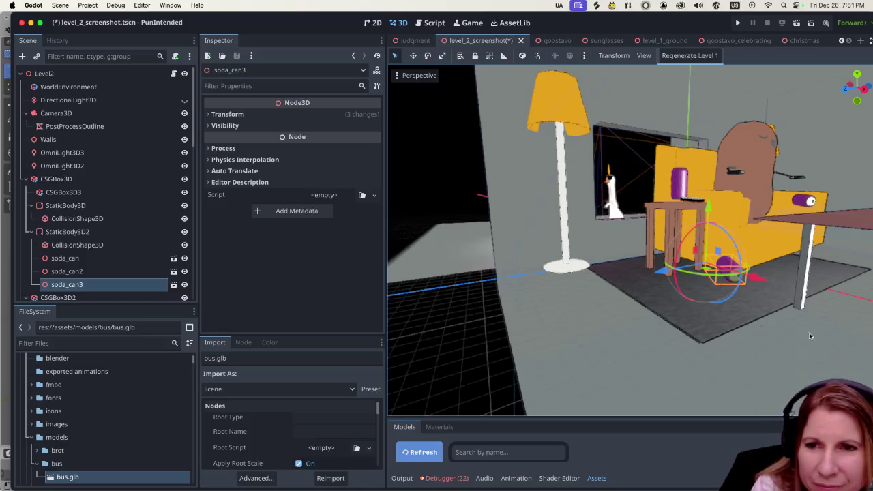
pyautogui.scroll(3, 791, 314)
# - Lower soda_can3 until it rests on the floor, then save and run the game
pyautogui.moveTo(738, 212)
pyautogui.mouseDown()
pyautogui.moveTo(725, 258)
pyautogui.moveTo(697, 285)
pyautogui.mouseUp()
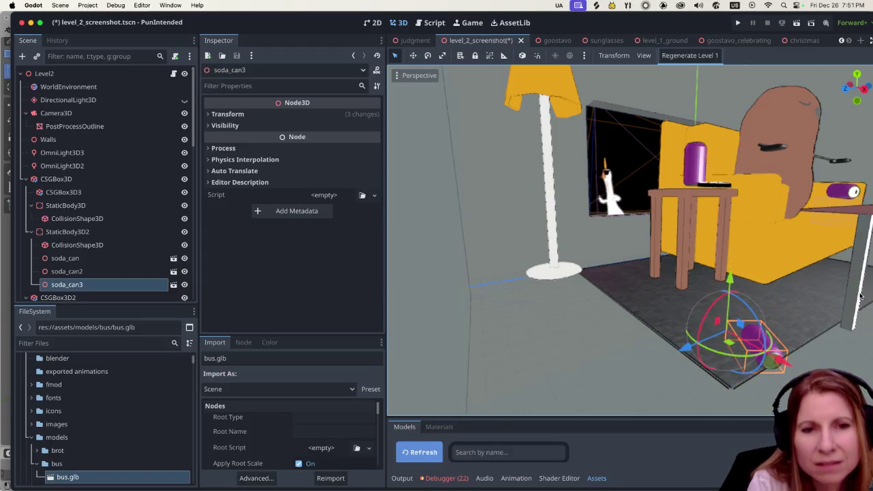
pyautogui.scroll(-5, 706, 271)
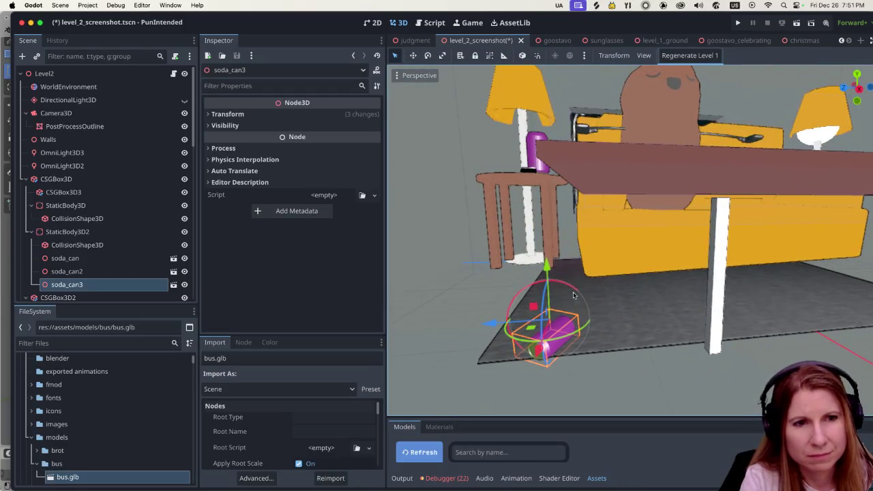
pyautogui.moveTo(545, 271); pyautogui.dragTo(545, 269)
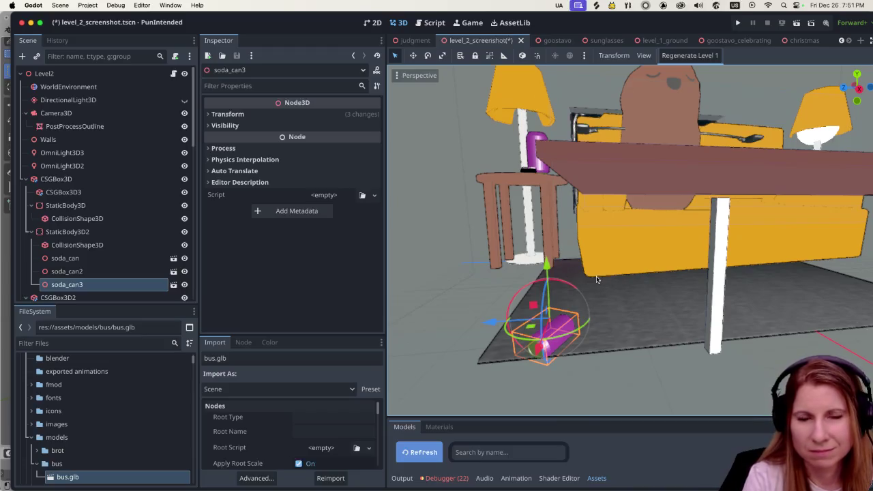
pyautogui.moveTo(553, 271); pyautogui.dragTo(555, 264)
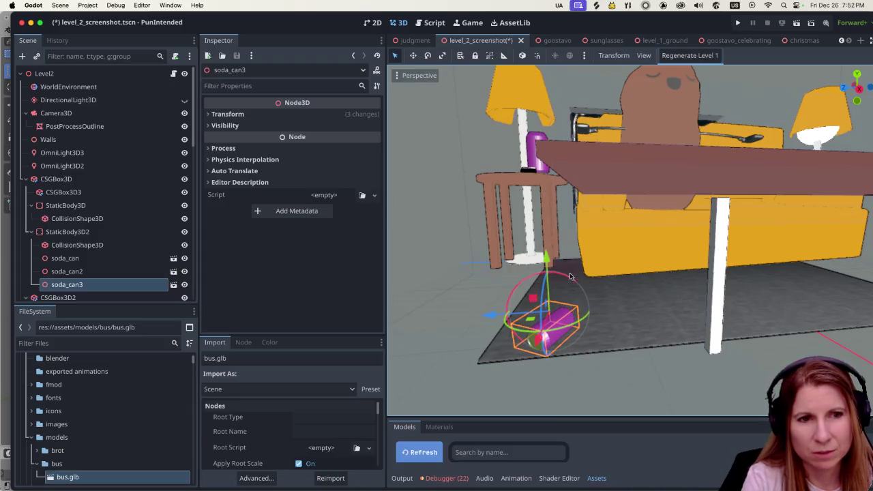
pyautogui.moveTo(547, 260); pyautogui.dragTo(546, 259)
pyautogui.scroll(-4, 604, 248)
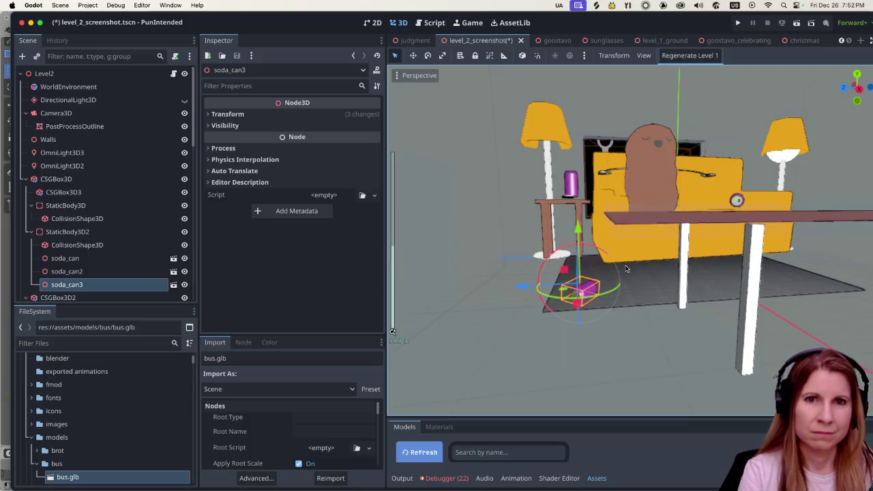
pyautogui.scroll(5, 640, 281)
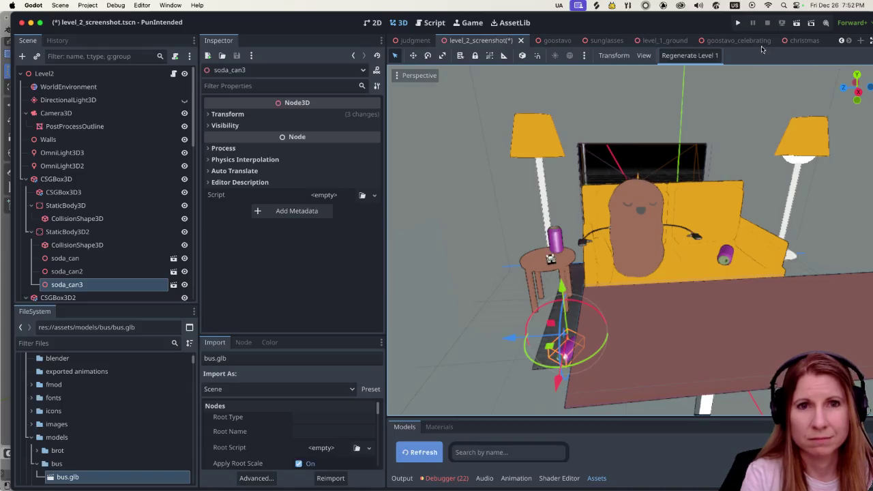
pyautogui.click(805, 22)
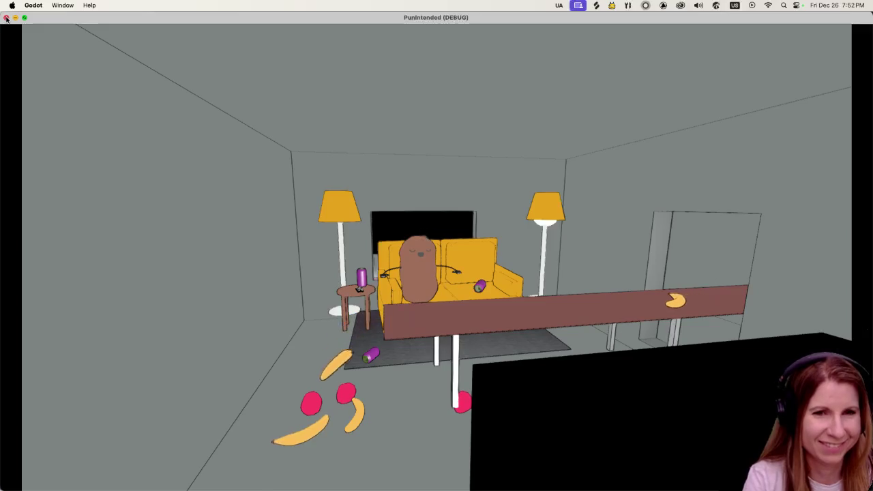
# - Close the running debug game window to return to the editor
pyautogui.click(6, 18)
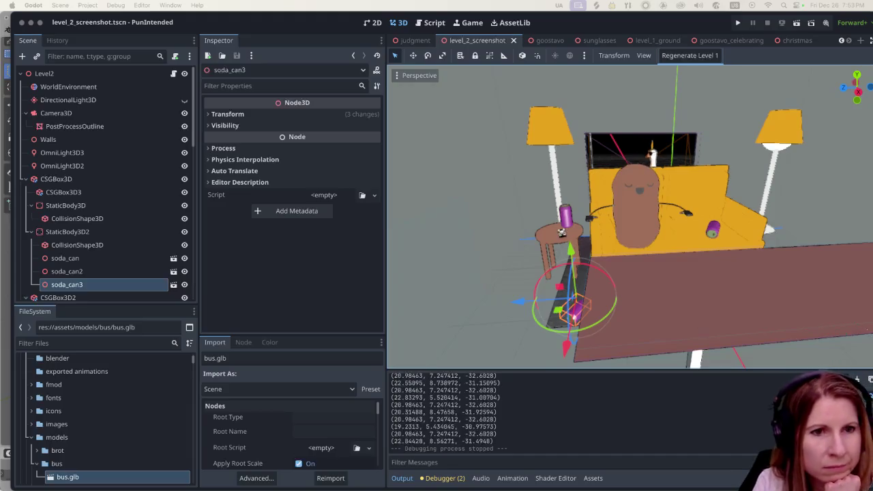
# - Zoom and orbit around the couch, select the can on the sofa, and bring up soda_can2's actions
pyautogui.scroll(3, 685, 277)
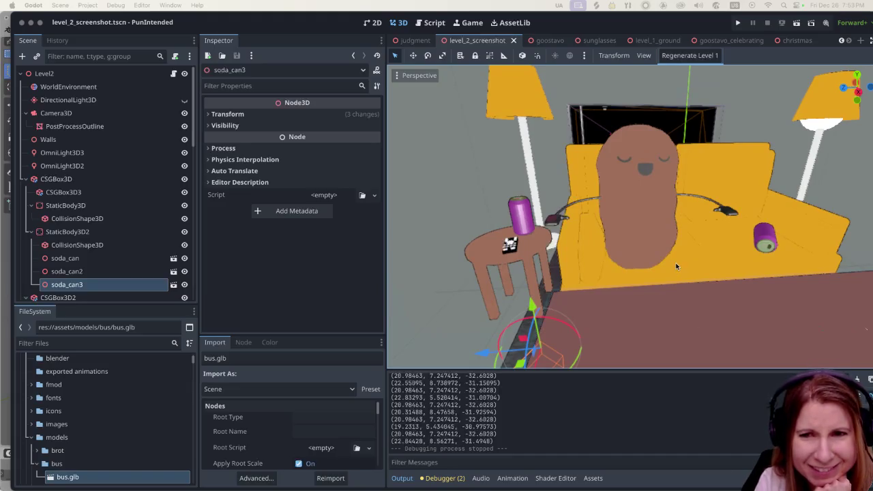
pyautogui.scroll(-4, 676, 266)
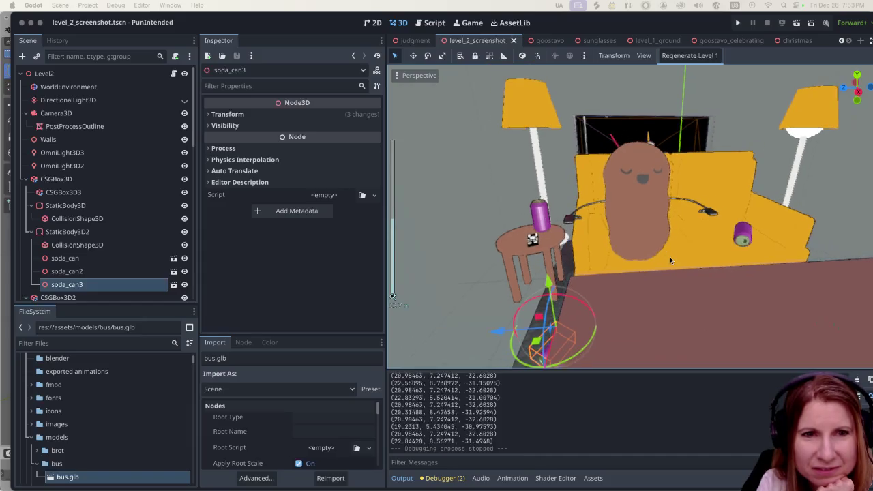
pyautogui.moveTo(630, 279)
pyautogui.mouseDown()
pyautogui.moveTo(663, 287)
pyautogui.moveTo(603, 293)
pyautogui.mouseUp()
pyautogui.scroll(-2, 628, 289)
pyautogui.scroll(1, 686, 286)
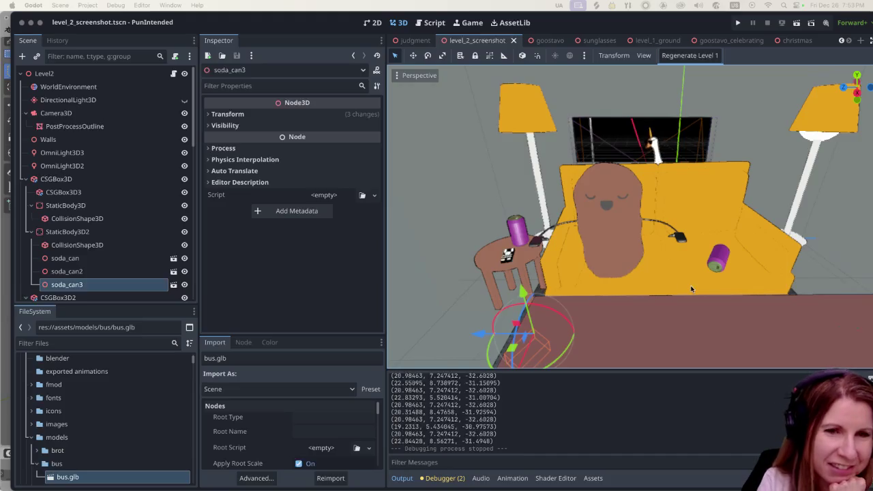
pyautogui.scroll(2, 687, 275)
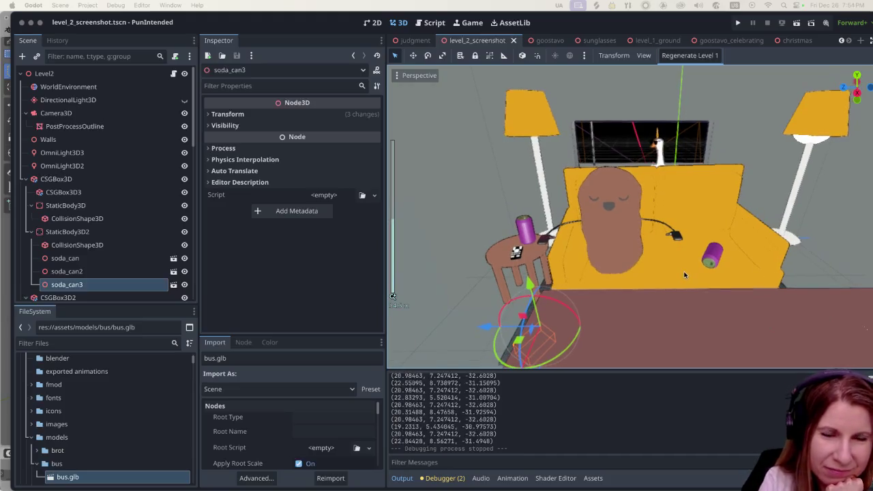
pyautogui.scroll(4, 675, 271)
pyautogui.scroll(-5, 654, 275)
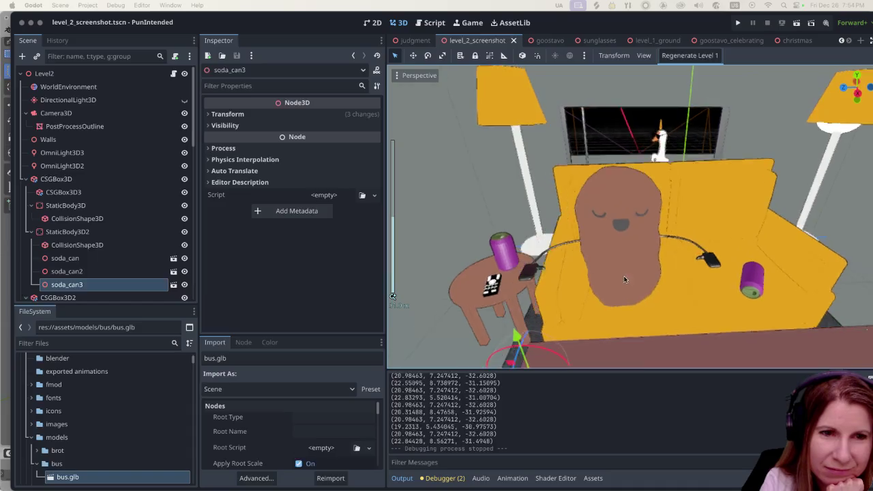
pyautogui.scroll(-4, 624, 276)
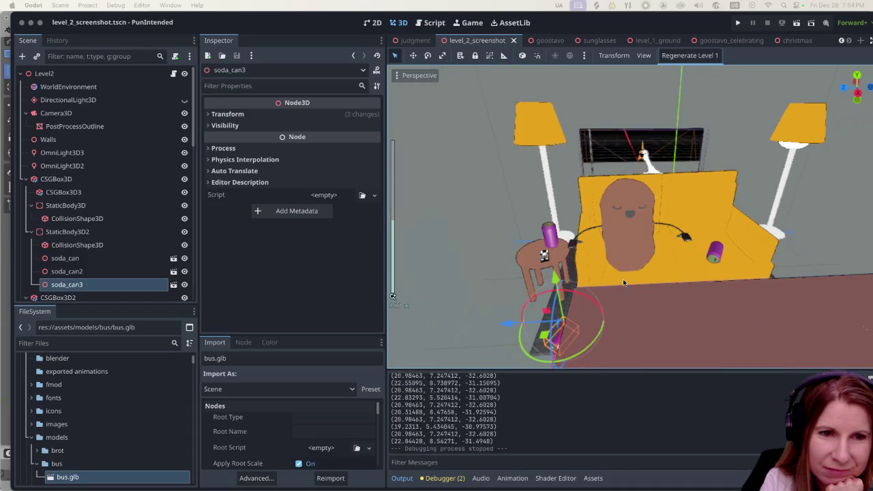
pyautogui.scroll(5, 624, 290)
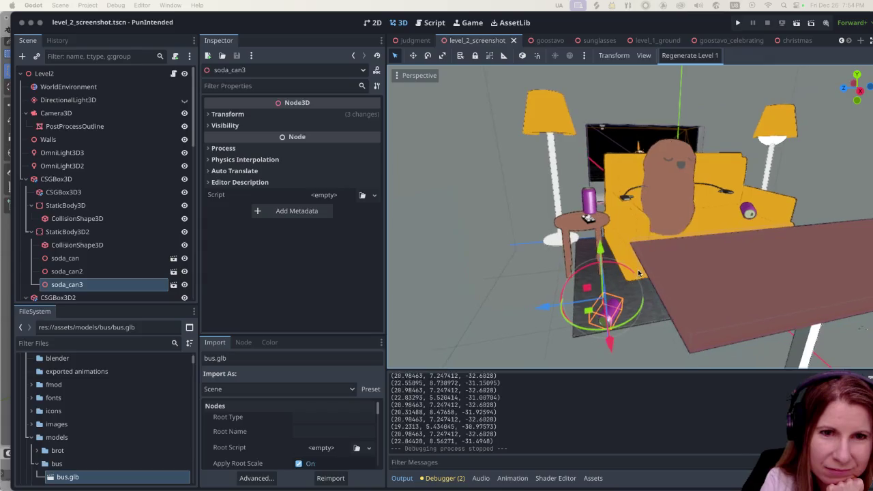
pyautogui.hscroll(-5, 624, 269)
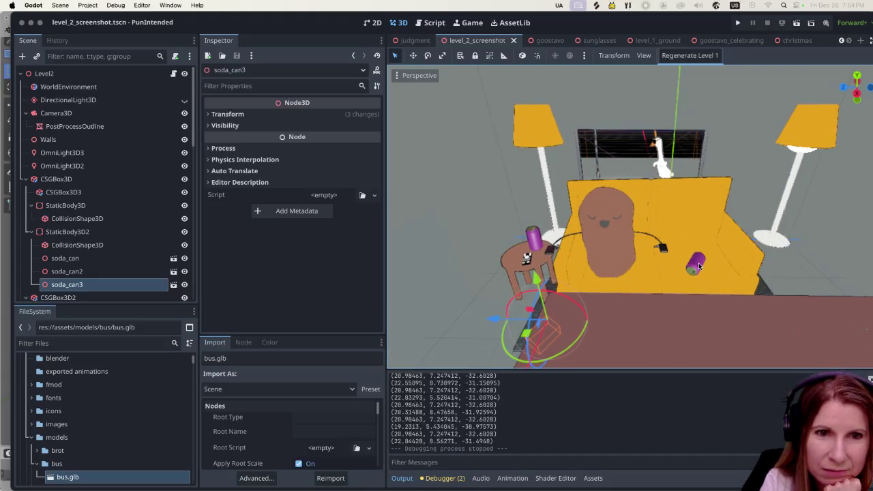
pyautogui.click(697, 263)
pyautogui.rightClick(132, 272)
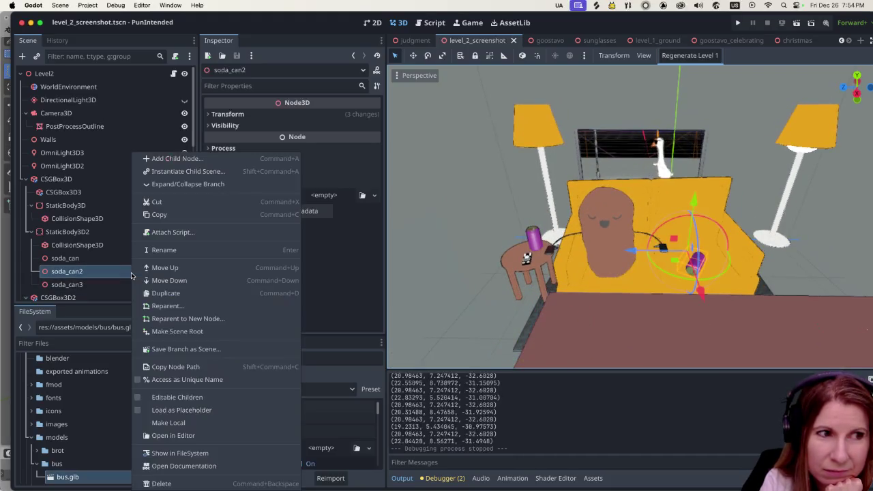
# - Duplicate soda_can2 and move the new can toward the sofa's right end and down
pyautogui.click(190, 293)
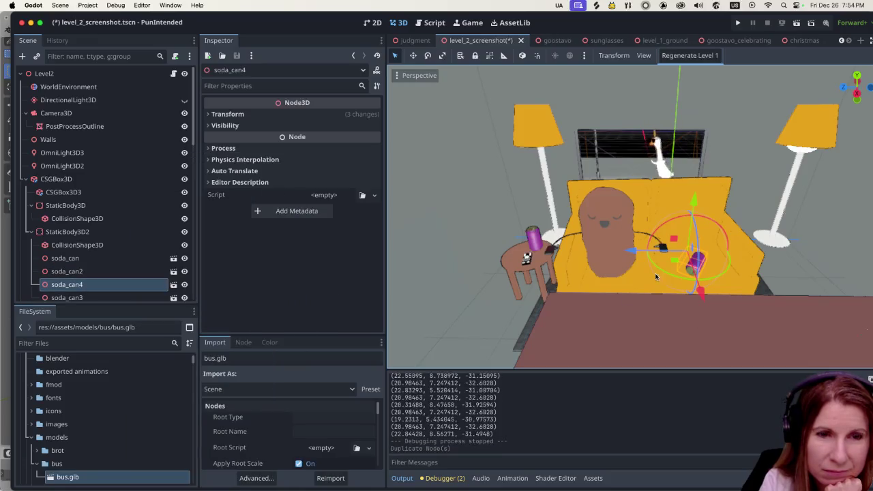
pyautogui.moveTo(635, 253)
pyautogui.mouseDown()
pyautogui.moveTo(728, 255)
pyautogui.moveTo(730, 268)
pyautogui.mouseUp()
pyautogui.scroll(-1, 746, 275)
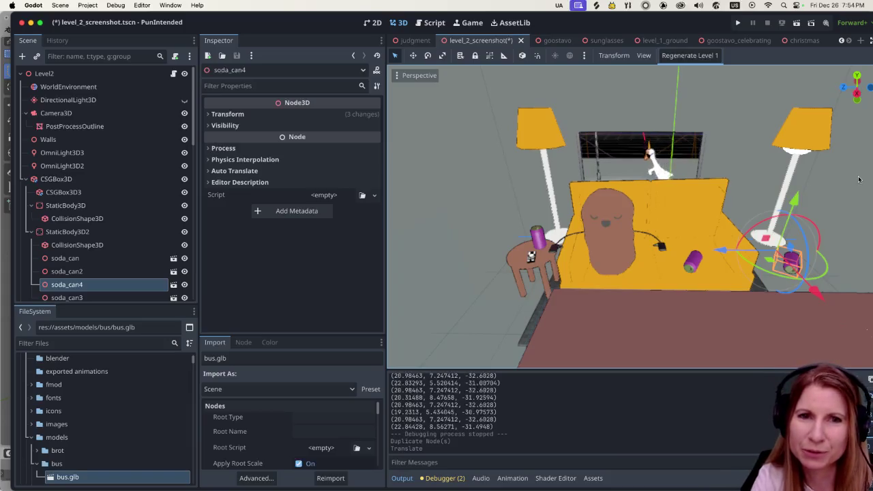
pyautogui.moveTo(791, 258); pyautogui.dragTo(783, 285)
pyautogui.scroll(-1, 783, 285)
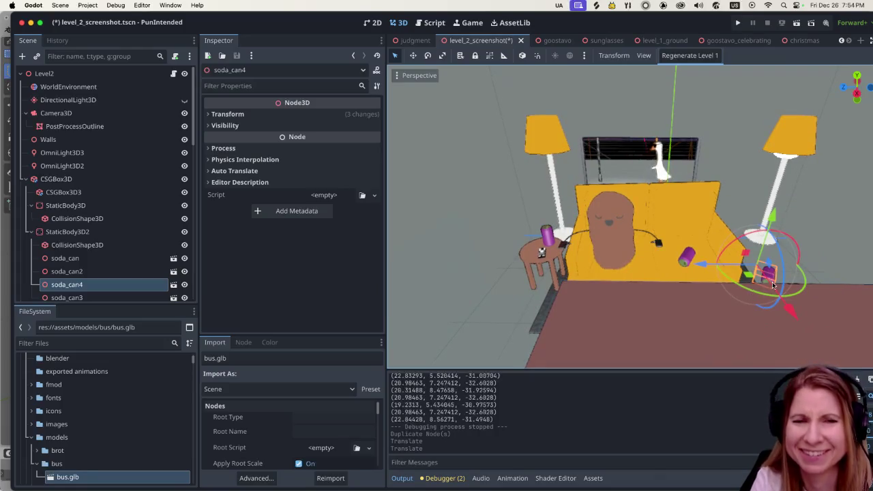
pyautogui.moveTo(830, 279)
pyautogui.mouseDown()
pyautogui.moveTo(764, 247)
pyautogui.moveTo(721, 259)
pyautogui.moveTo(737, 259)
pyautogui.moveTo(676, 253)
pyautogui.mouseUp()
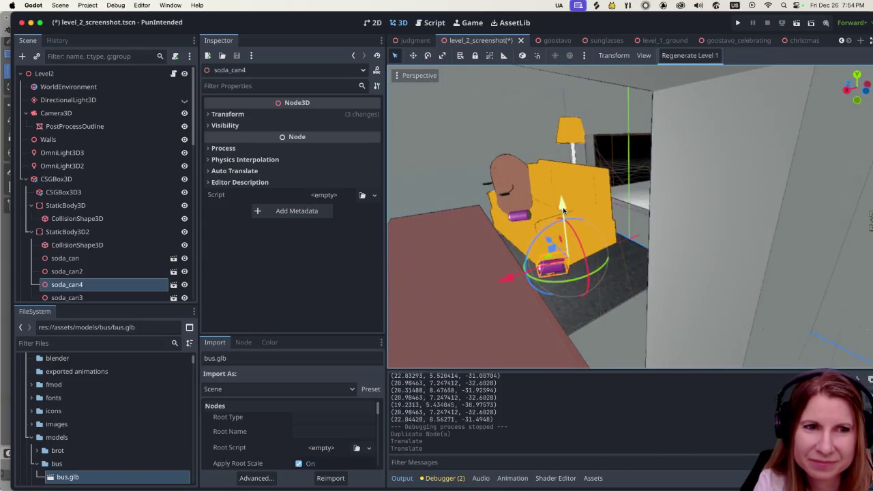
# - Rotate soda_can4 and lower it to the floor, sliding it left beside the rug
pyautogui.moveTo(540, 279); pyautogui.dragTo(573, 267)
pyautogui.moveTo(562, 203)
pyautogui.mouseDown()
pyautogui.moveTo(561, 268)
pyautogui.moveTo(558, 259)
pyautogui.mouseUp()
pyautogui.scroll(-10, 550, 286)
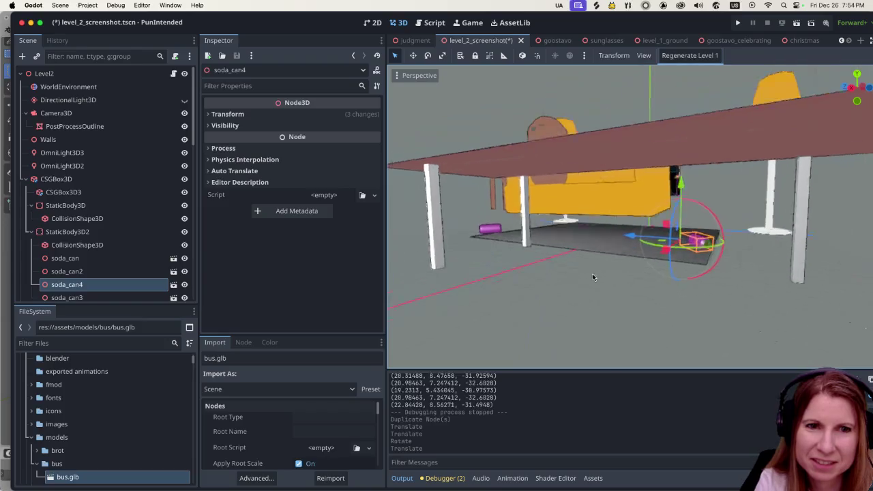
pyautogui.scroll(5, 595, 277)
pyautogui.moveTo(725, 275); pyautogui.dragTo(698, 285)
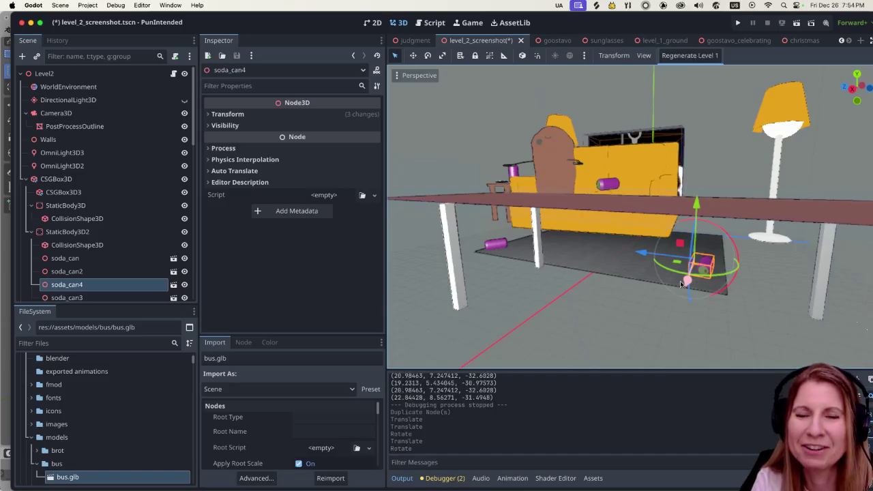
pyautogui.moveTo(643, 253); pyautogui.dragTo(617, 253)
pyautogui.moveTo(665, 203); pyautogui.dragTo(666, 199)
pyautogui.scroll(-2, 607, 236)
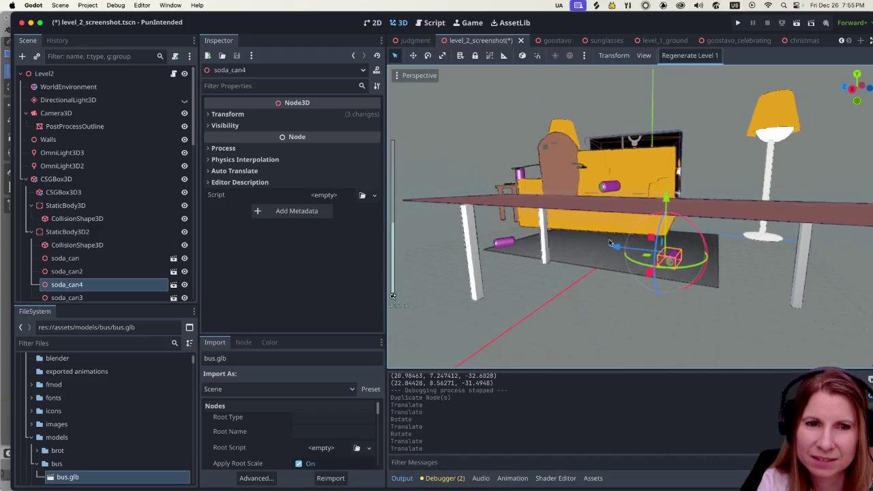
pyautogui.hscroll(-5, 608, 235)
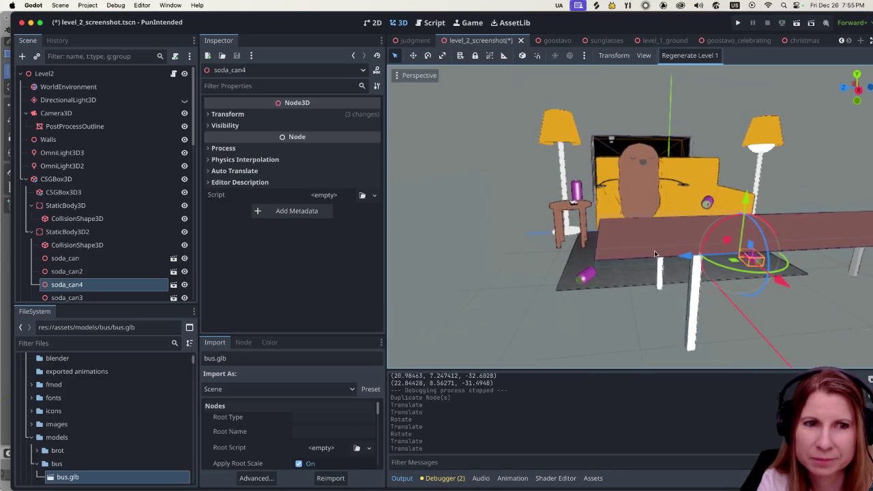
pyautogui.moveTo(690, 257); pyautogui.dragTo(464, 260)
pyautogui.click(593, 309)
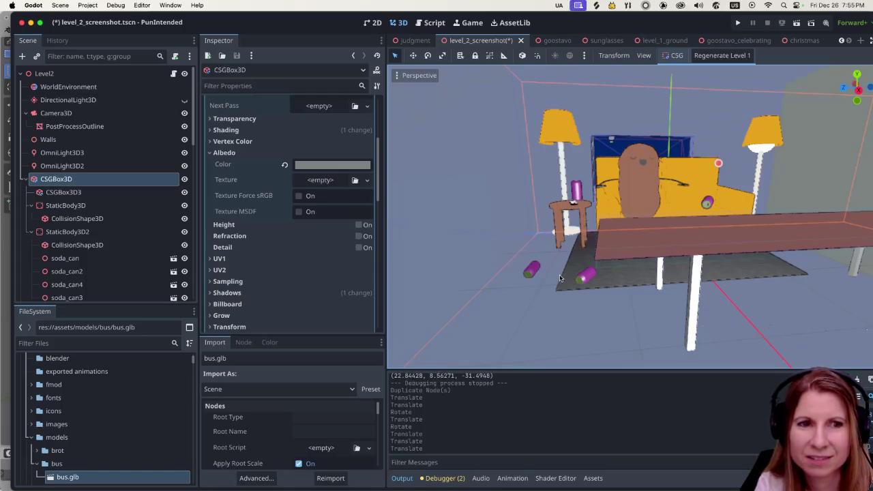
# - Save the level and launch the game with Run Project
pyautogui.click(796, 24)
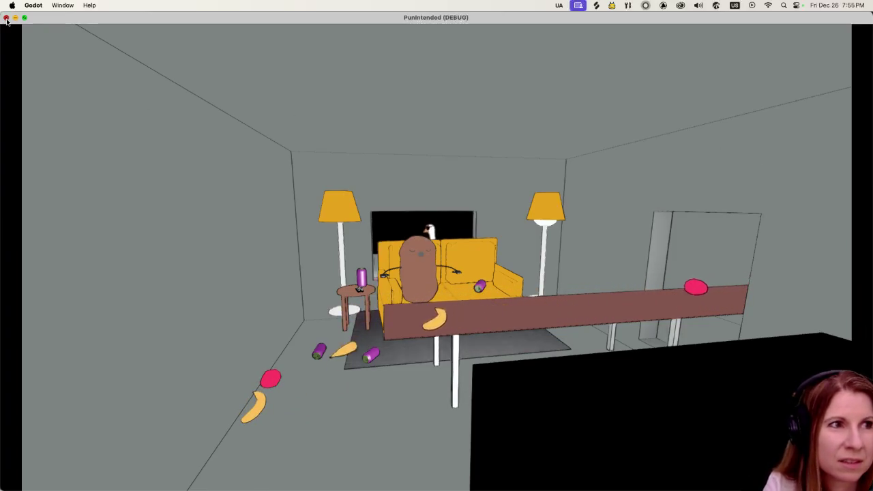
pyautogui.press('super+q')
pyautogui.scroll(10, 596, 203)
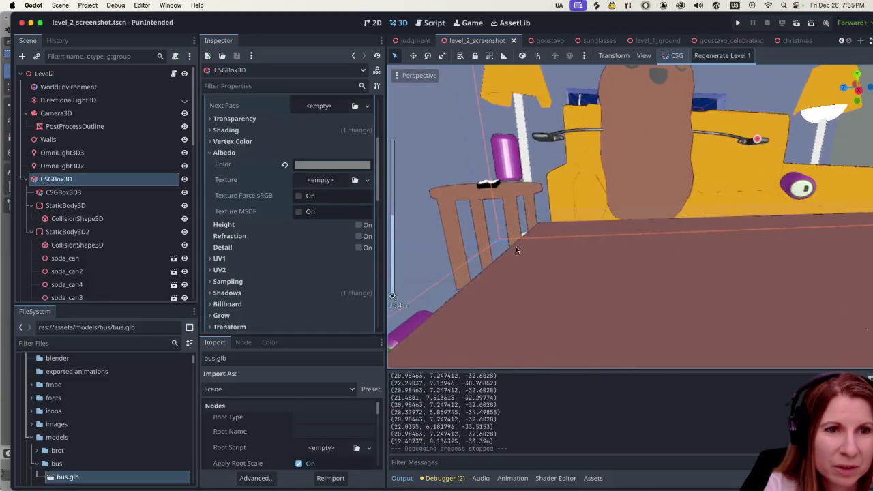
pyautogui.scroll(-10, 576, 266)
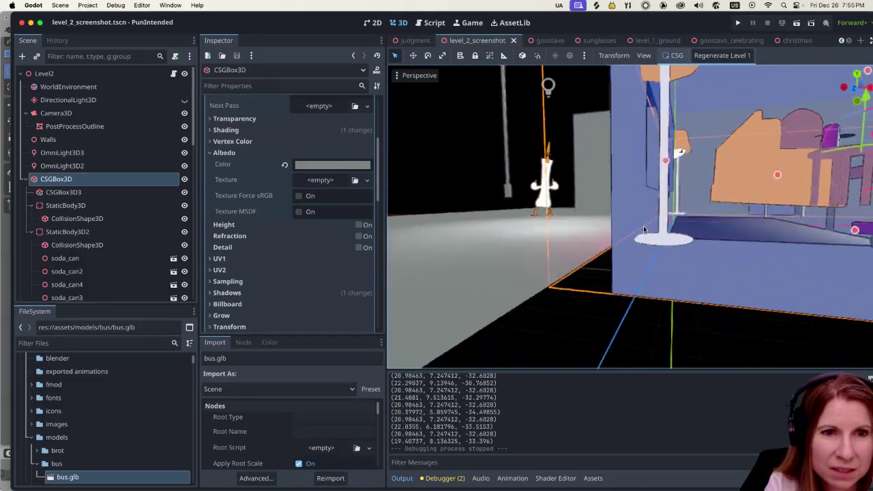
pyautogui.scroll(5, 645, 227)
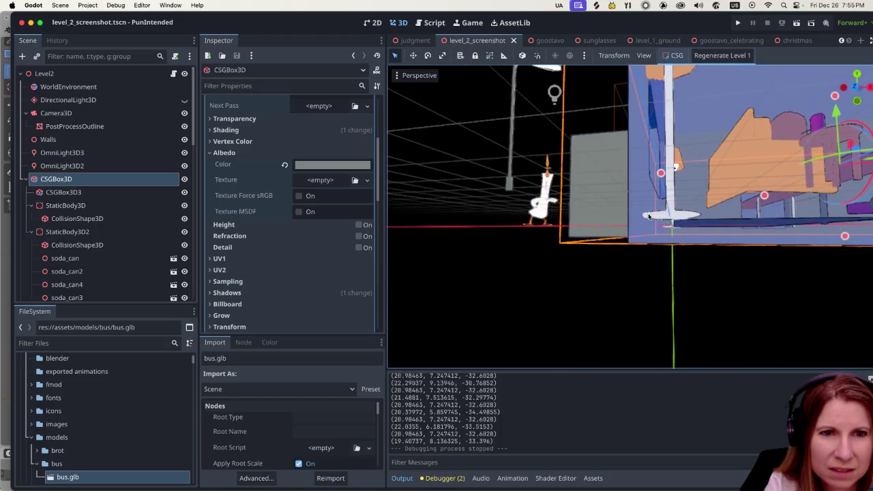
pyautogui.scroll(5, 648, 217)
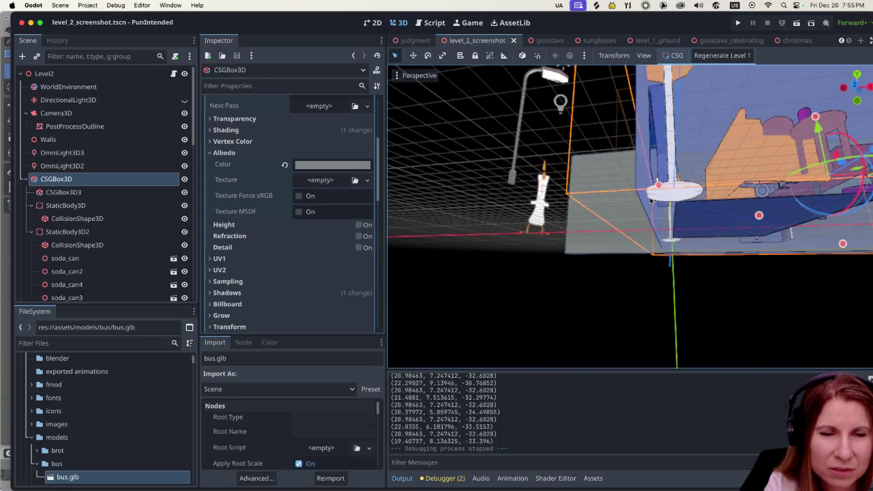
pyautogui.scroll(5, 634, 239)
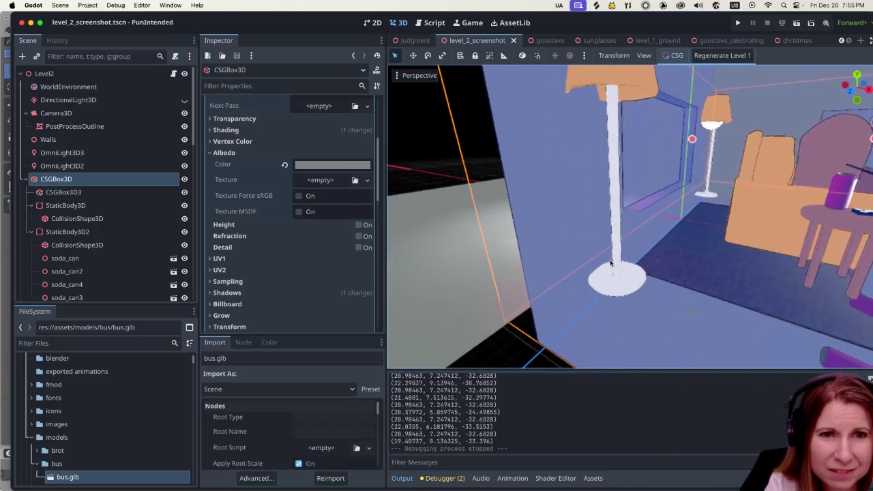
pyautogui.scroll(10, 583, 286)
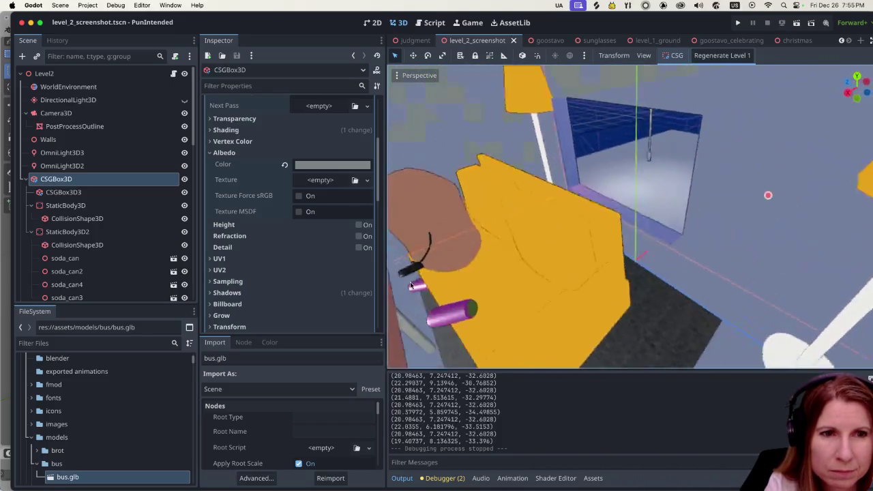
pyautogui.scroll(5, 824, 255)
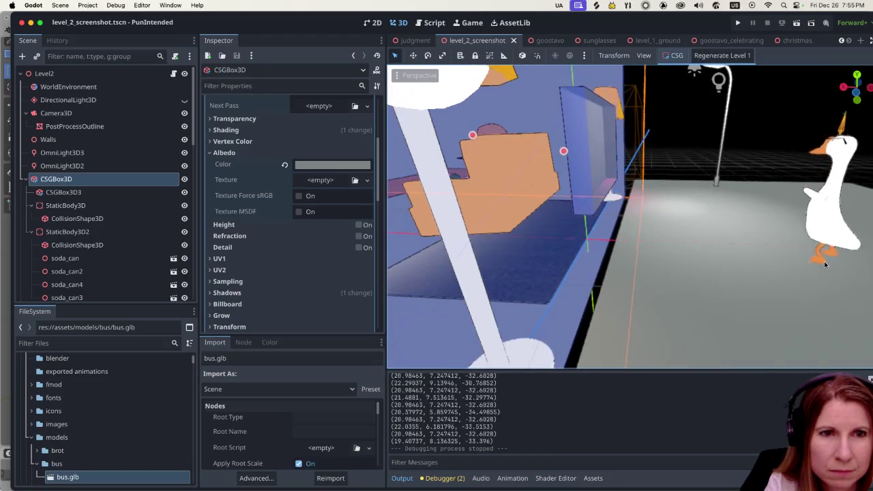
pyautogui.scroll(-10, 837, 264)
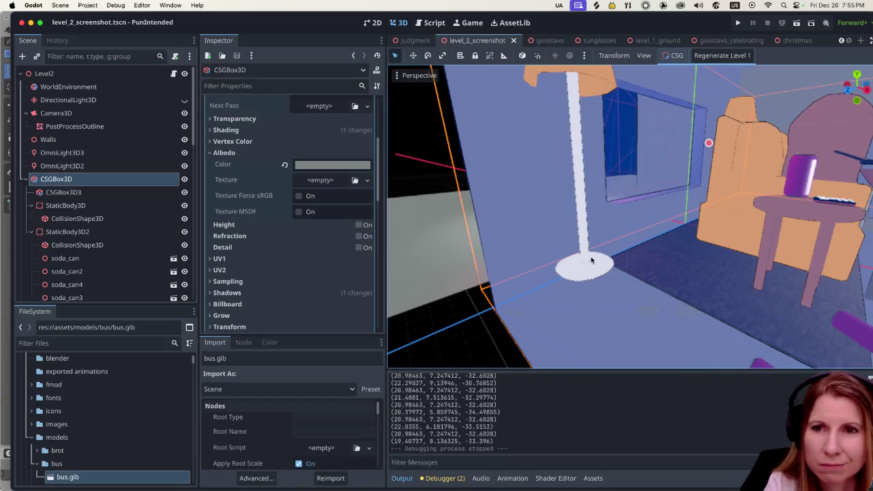
pyautogui.scroll(-10, 572, 275)
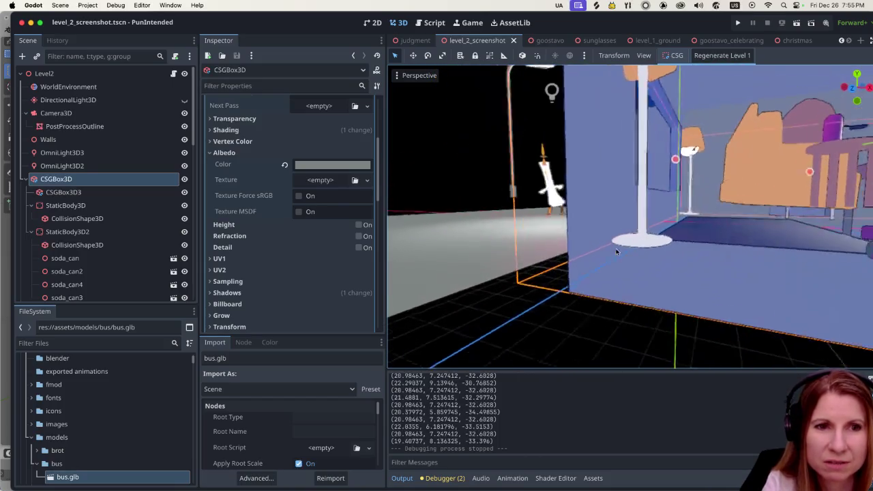
pyautogui.scroll(-3, 627, 241)
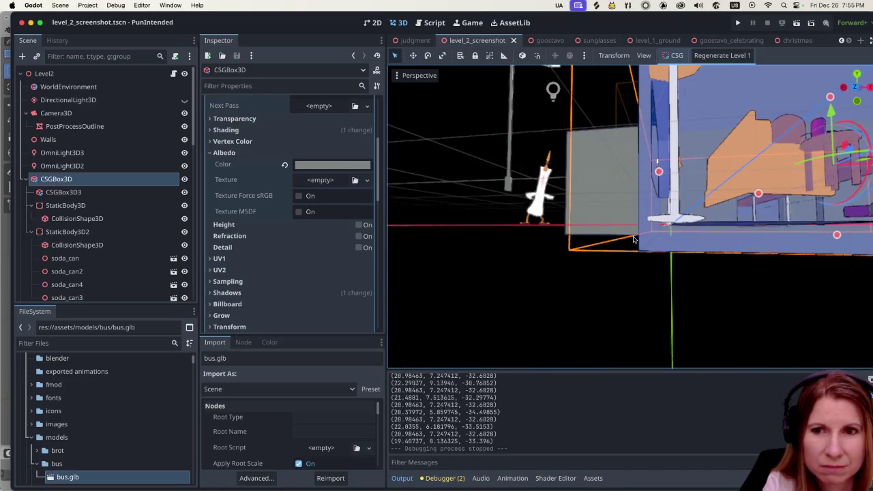
pyautogui.scroll(-3, 633, 235)
pyautogui.scroll(5, 633, 232)
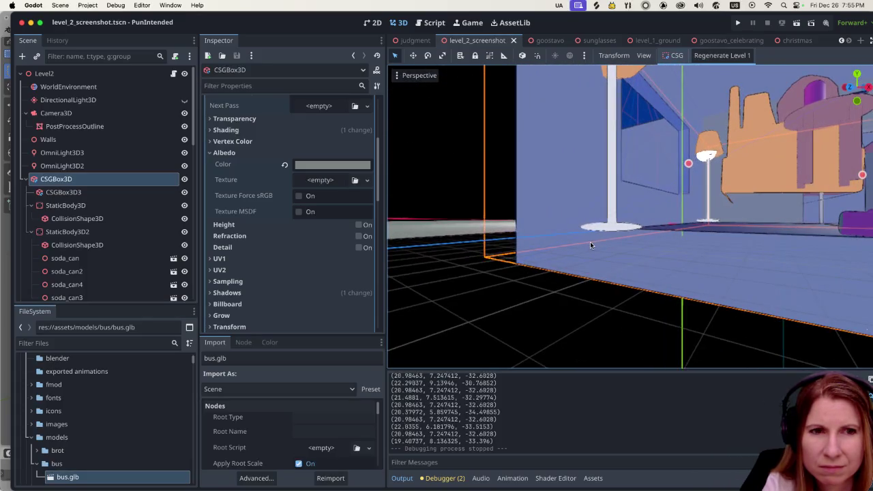
pyautogui.scroll(5, 590, 245)
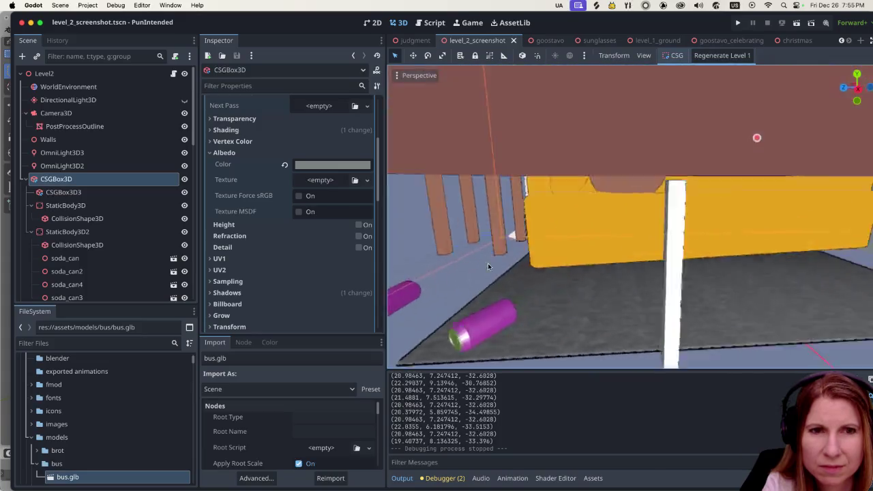
pyautogui.scroll(-5, 559, 261)
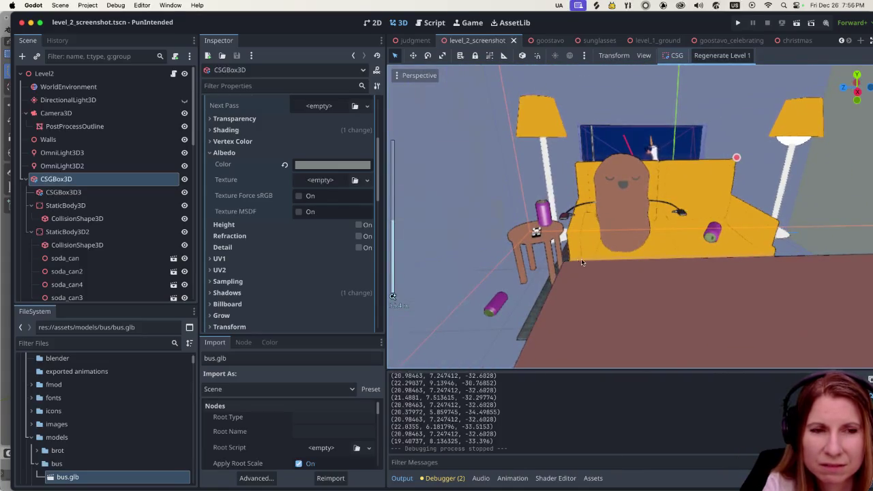
pyautogui.scroll(-3, 577, 259)
pyautogui.hscroll(-5, 568, 235)
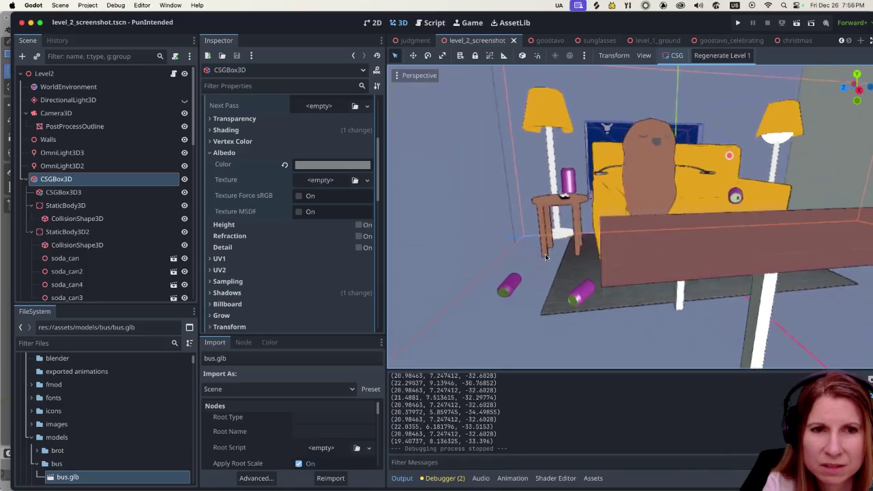
pyautogui.scroll(-3, 602, 241)
# - Run the game to test the living-room level, then stop it
pyautogui.click(738, 23)
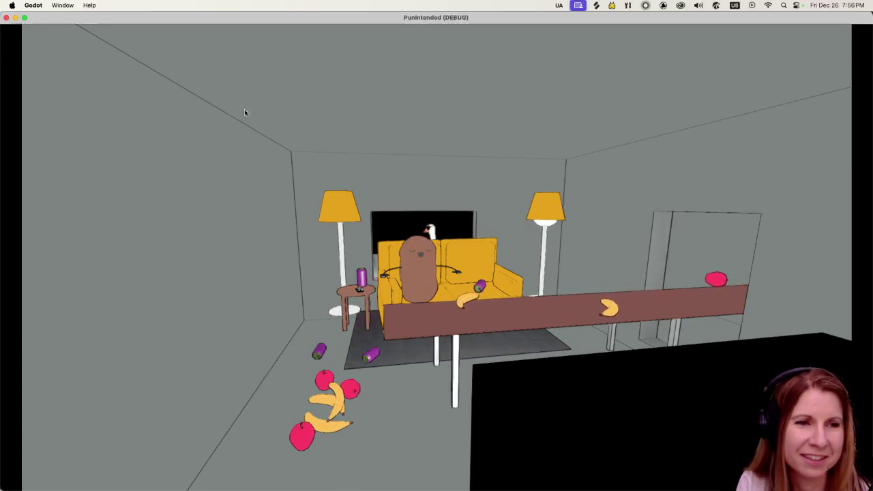
pyautogui.click(6, 18)
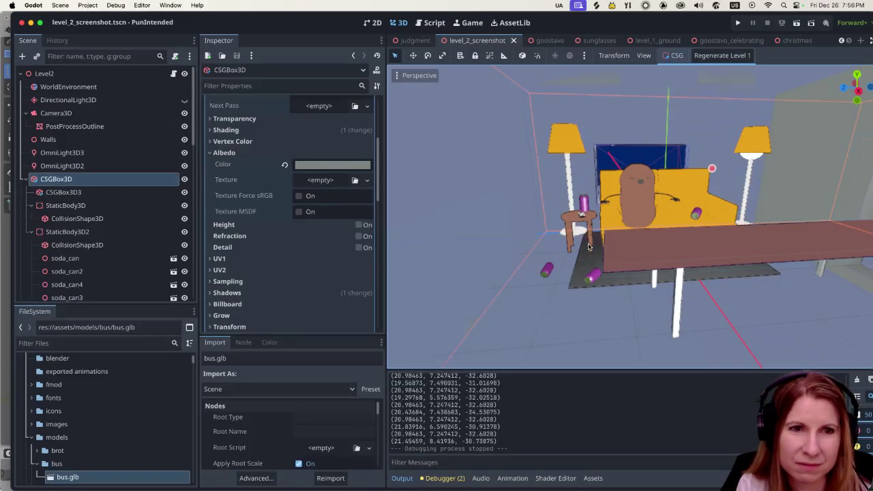
# - Zoom and orbit the 3D viewport around the couch to inspect the four soda cans
pyautogui.scroll(-5, 588, 248)
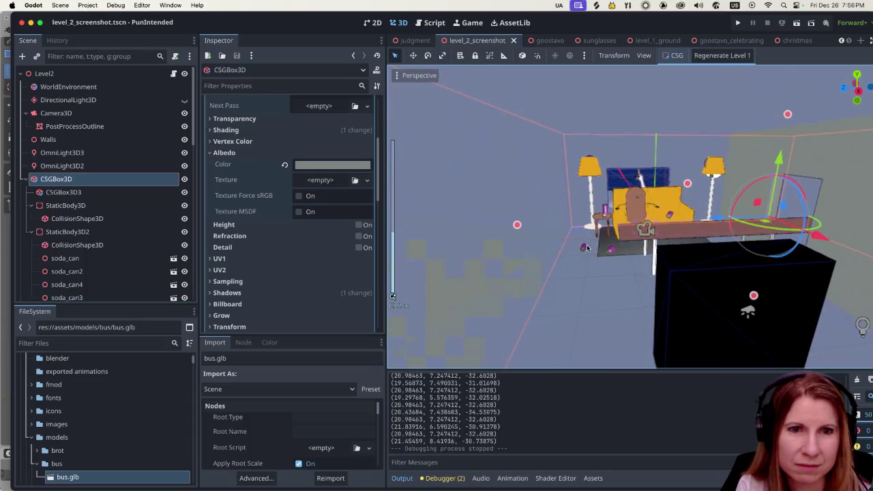
pyautogui.scroll(5, 588, 248)
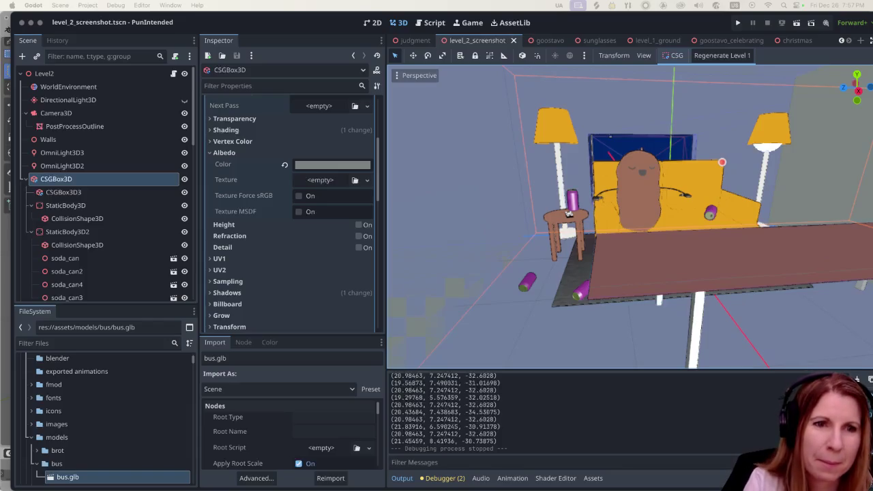
pyautogui.scroll(2, 467, 309)
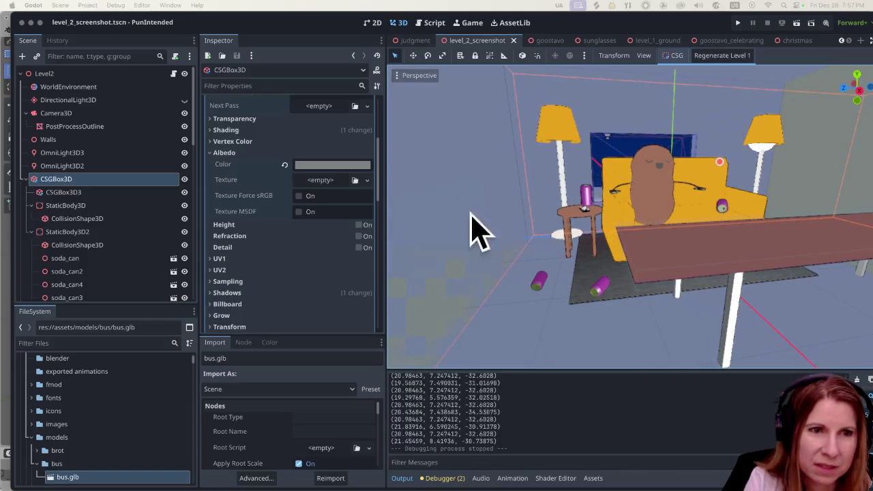
pyautogui.scroll(1, 689, 237)
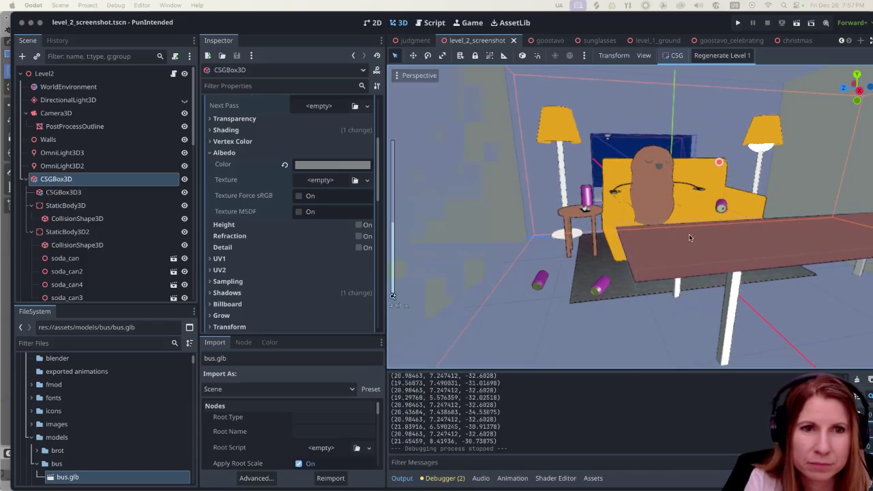
pyautogui.scroll(2, 692, 234)
pyautogui.moveTo(695, 232); pyautogui.dragTo(743, 237)
pyautogui.scroll(-2, 744, 237)
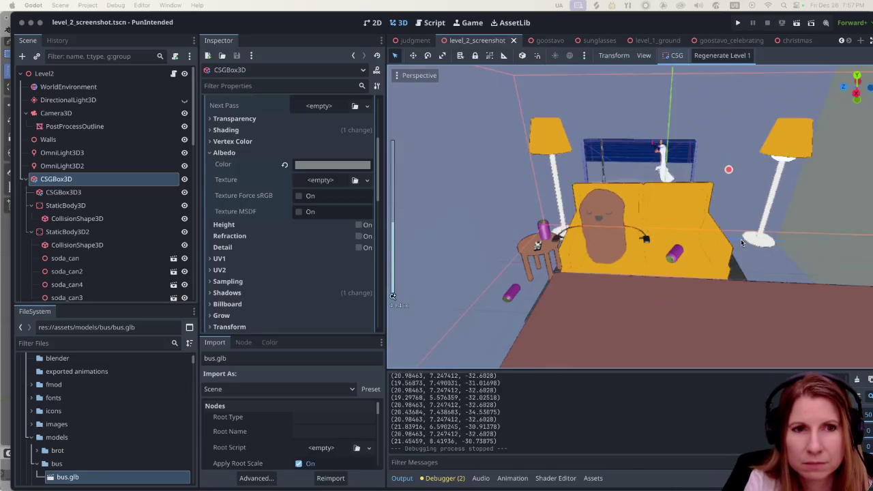
pyautogui.scroll(2, 682, 289)
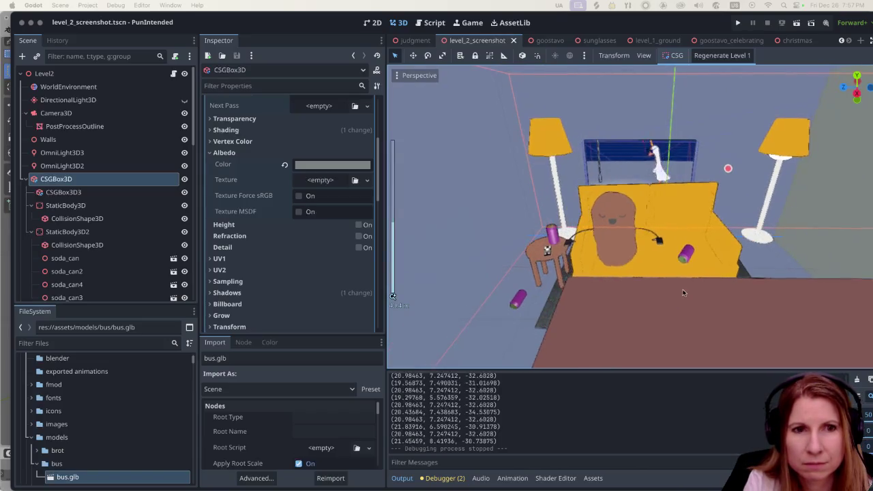
pyautogui.moveTo(673, 309); pyautogui.dragTo(678, 309)
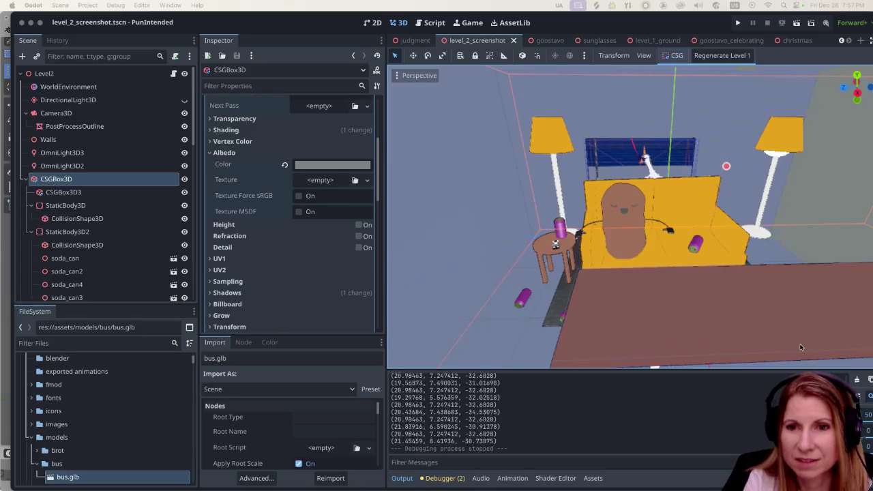
pyautogui.scroll(3, 670, 280)
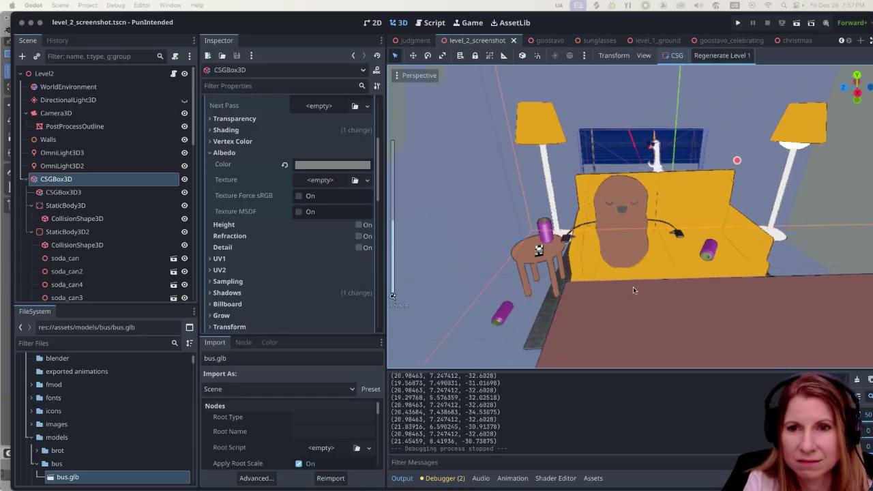
pyautogui.moveTo(632, 279)
pyautogui.mouseDown()
pyautogui.moveTo(640, 274)
pyautogui.moveTo(629, 293)
pyautogui.moveTo(669, 281)
pyautogui.mouseUp()
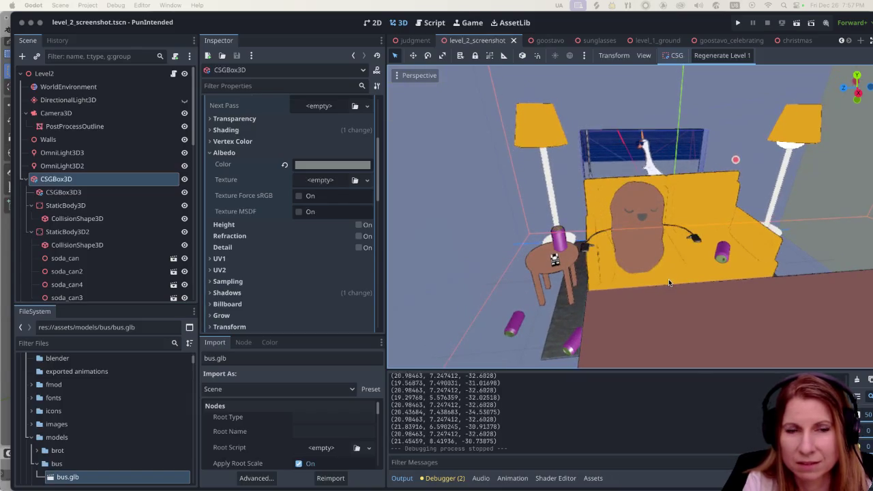
pyautogui.scroll(2, 703, 279)
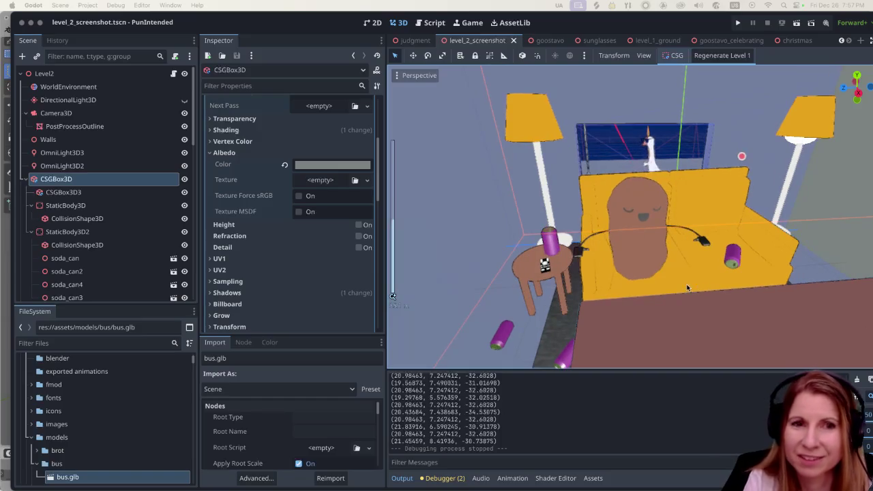
pyautogui.scroll(2, 693, 281)
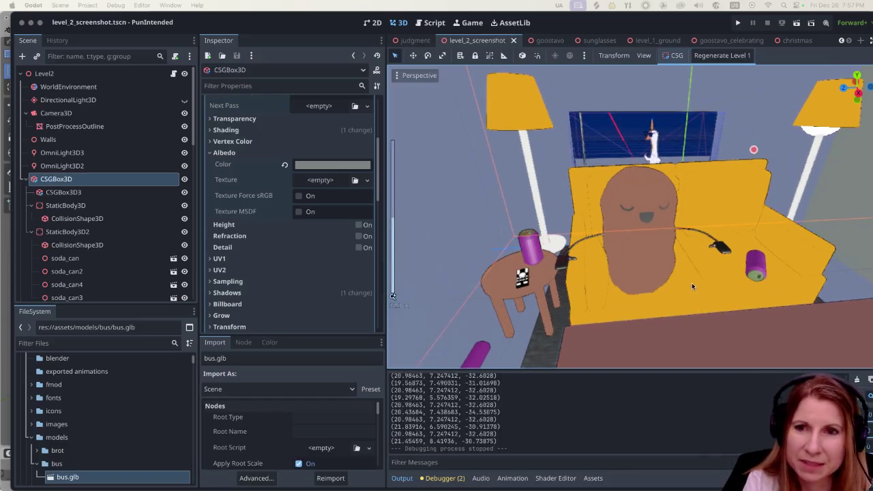
pyautogui.scroll(-5, 691, 283)
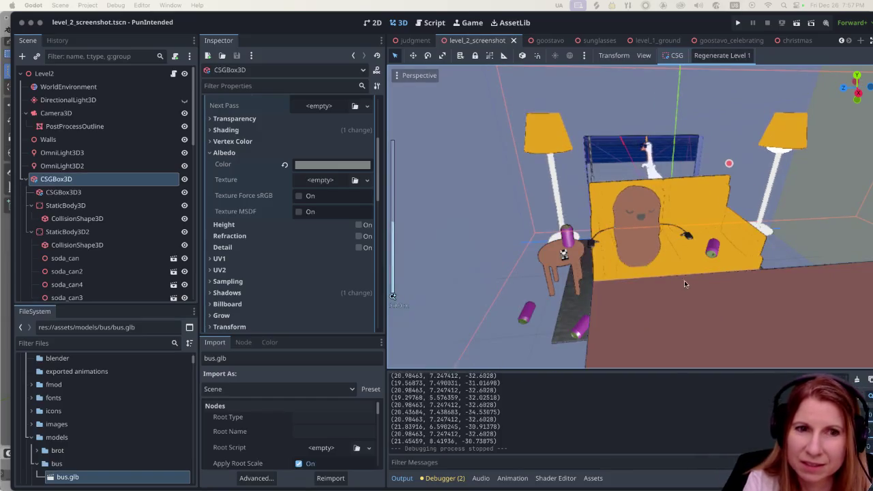
pyautogui.scroll(5, 676, 253)
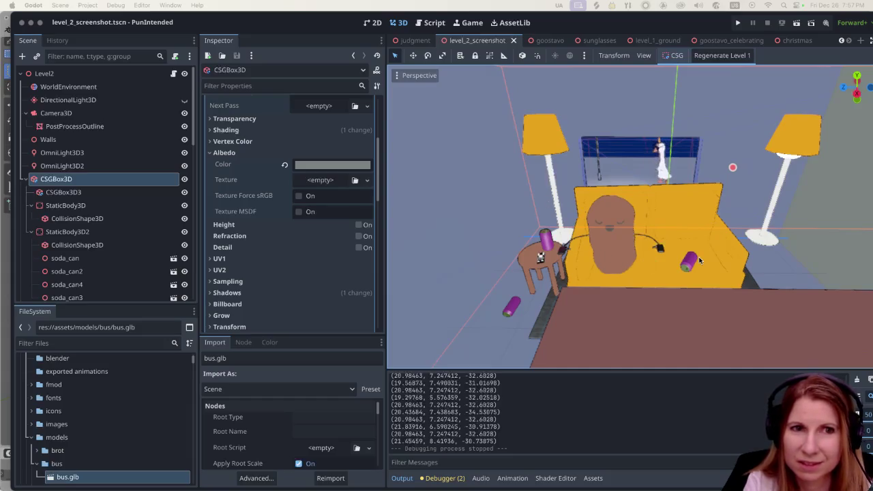
# - Select OmniLight3D4 inside the first CSG sphere and lower it to y 0.235
pyautogui.click(64, 191)
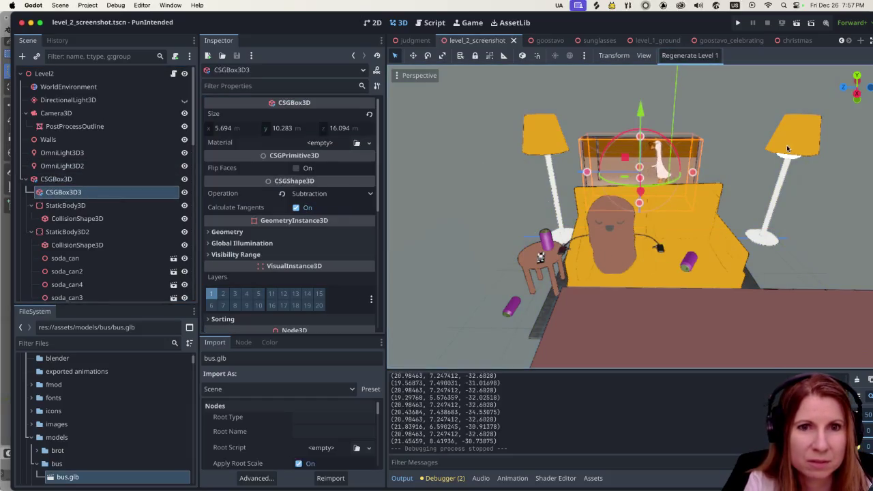
pyautogui.click(795, 143)
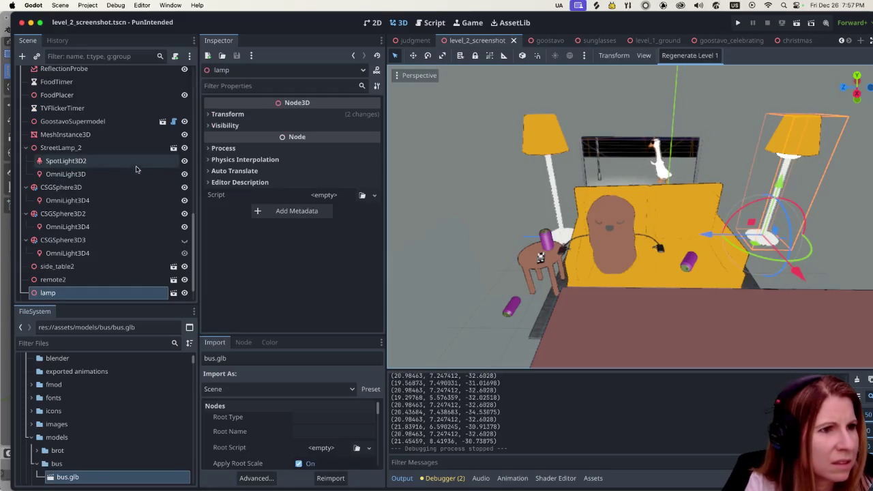
pyautogui.click(96, 199)
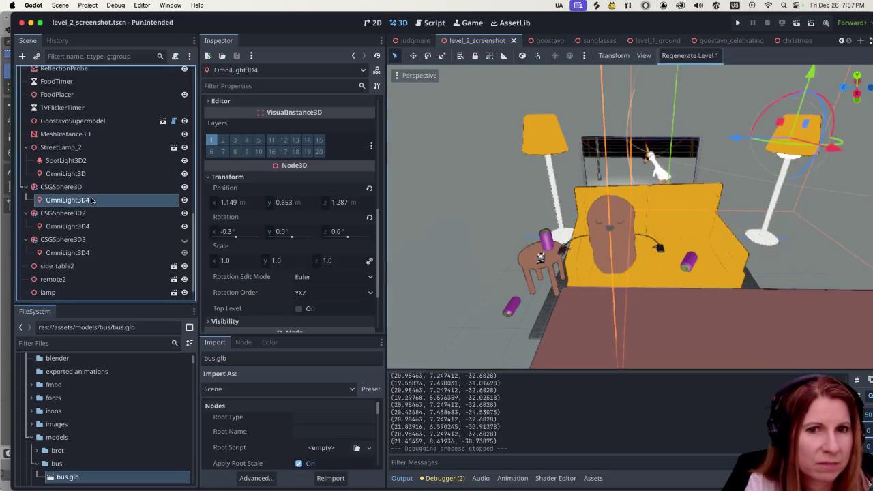
pyautogui.moveTo(822, 76); pyautogui.dragTo(594, 116)
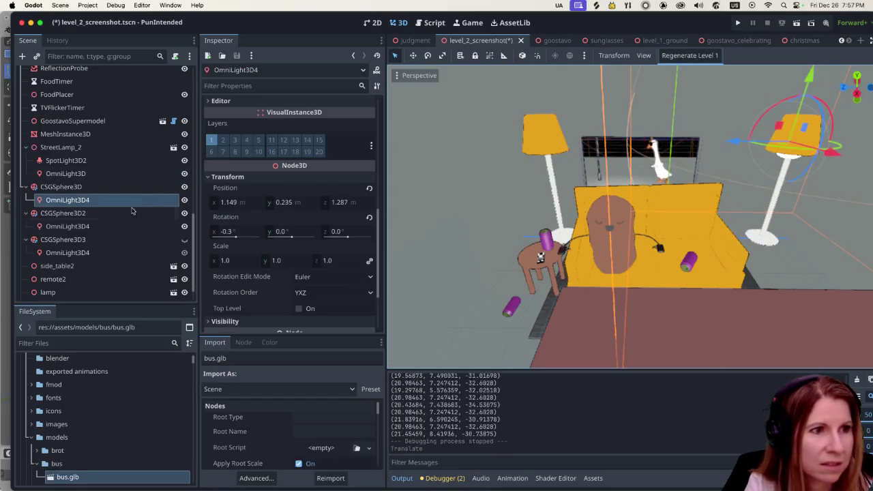
# - Select the first CSG sphere and nudge it slightly upward
pyautogui.click(63, 212)
pyautogui.click(60, 188)
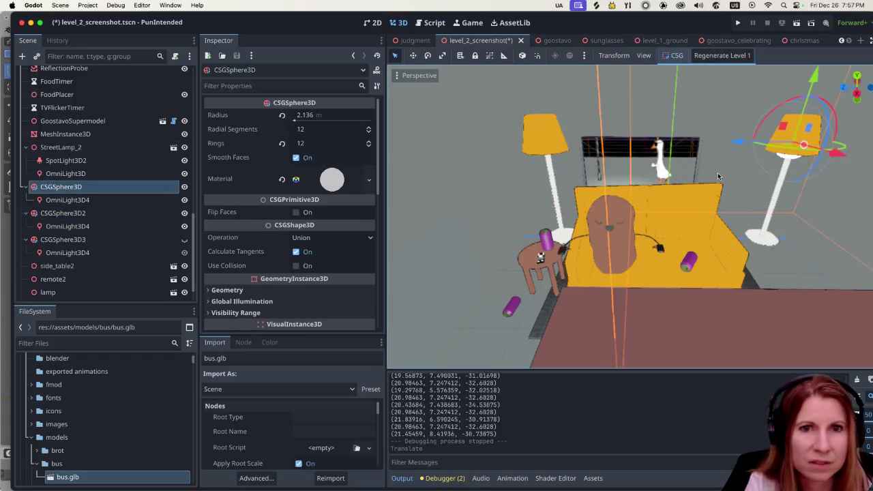
pyautogui.moveTo(818, 87); pyautogui.dragTo(817, 77)
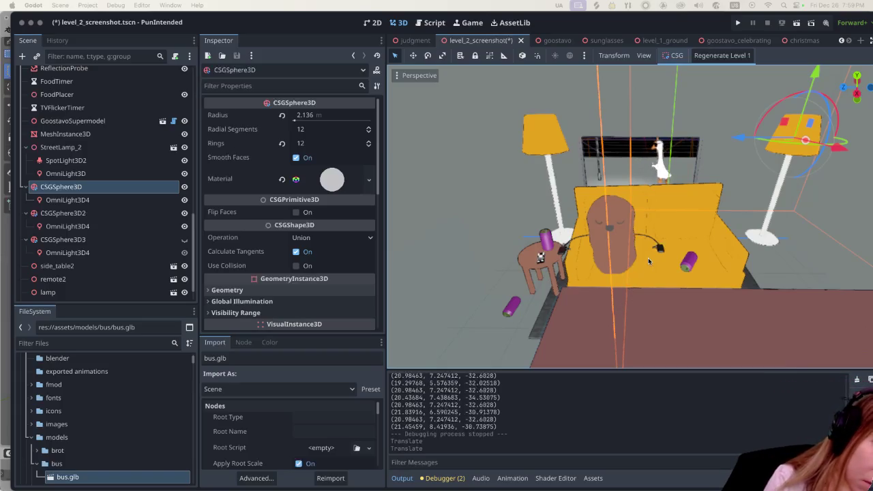
# - Select the purple soda can lying on the living room floor
pyautogui.scroll(4, 648, 258)
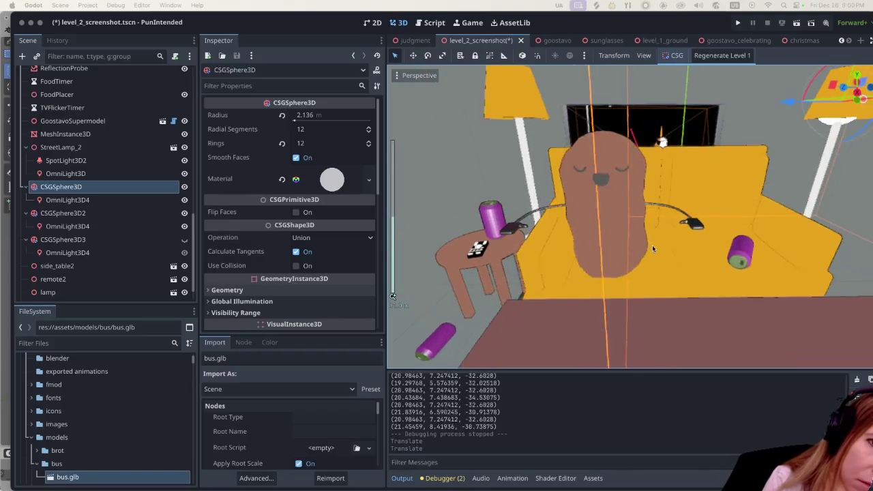
pyautogui.scroll(2, 652, 249)
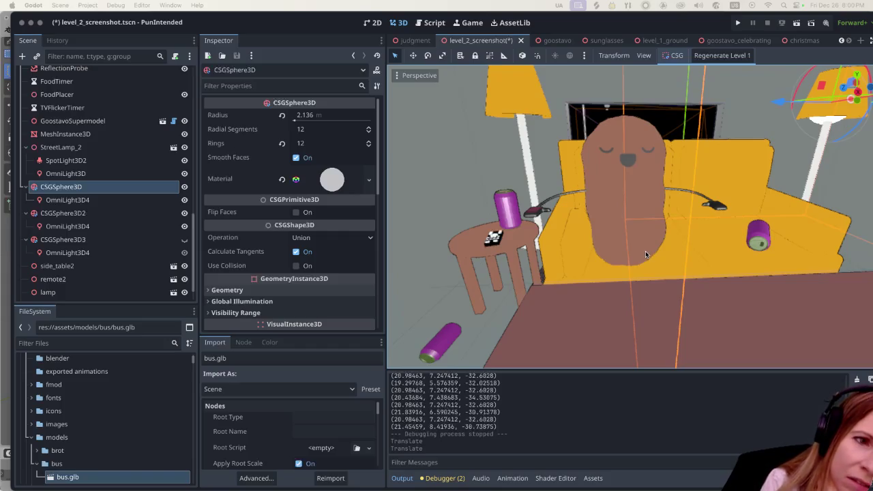
pyautogui.scroll(-1, 645, 252)
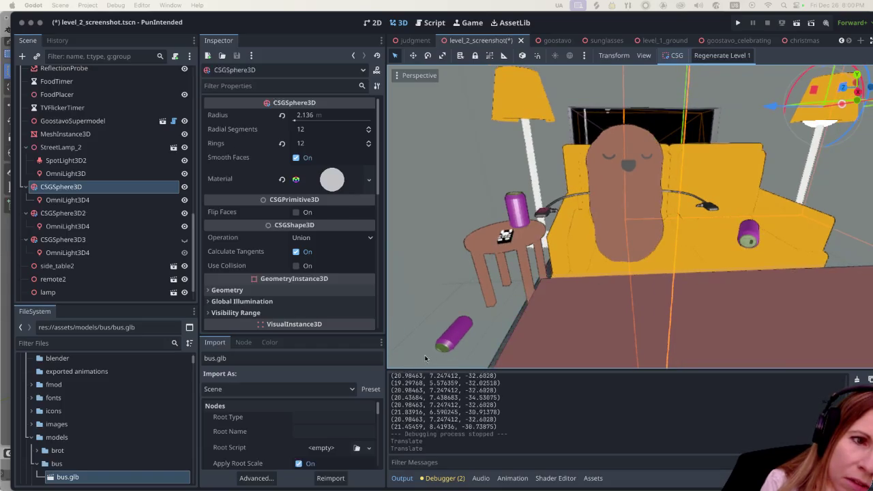
pyautogui.click(441, 340)
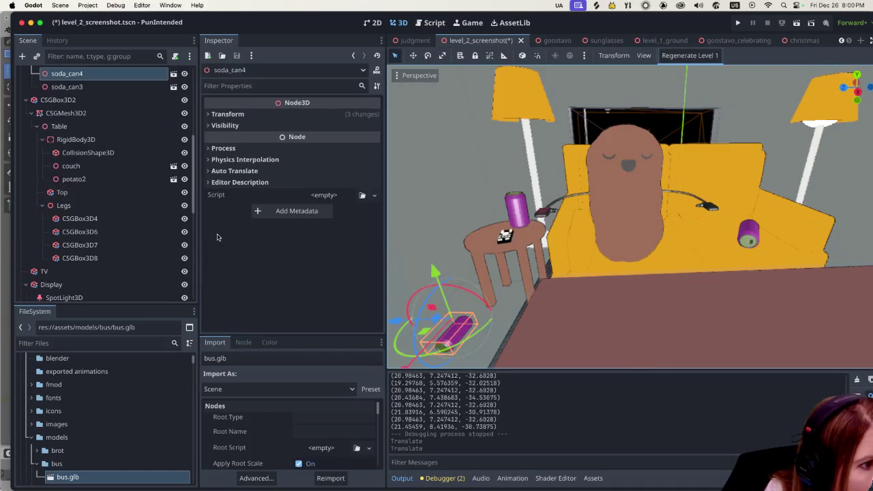
# - Filter FileSystem by 'soda', open soda_can.glb's import settings and view its METAL material
pyautogui.click(66, 347)
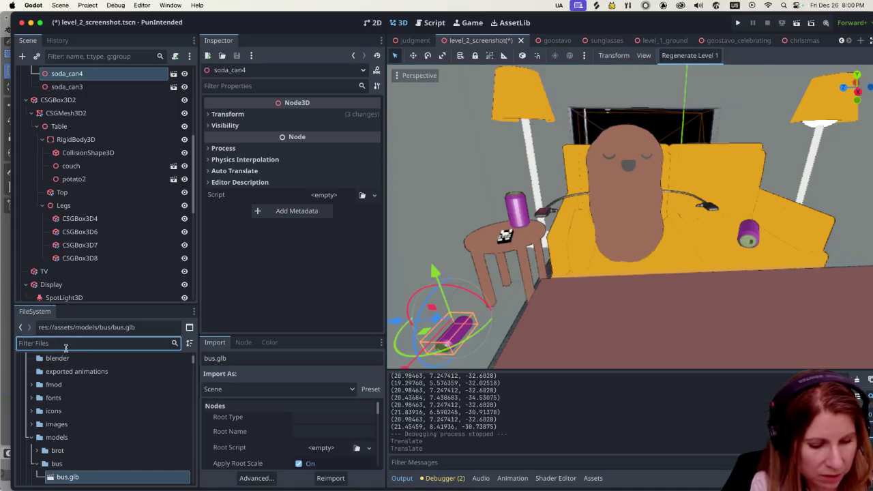
pyautogui.write('sa')
pyautogui.press('BackSpace')
pyautogui.write('o')
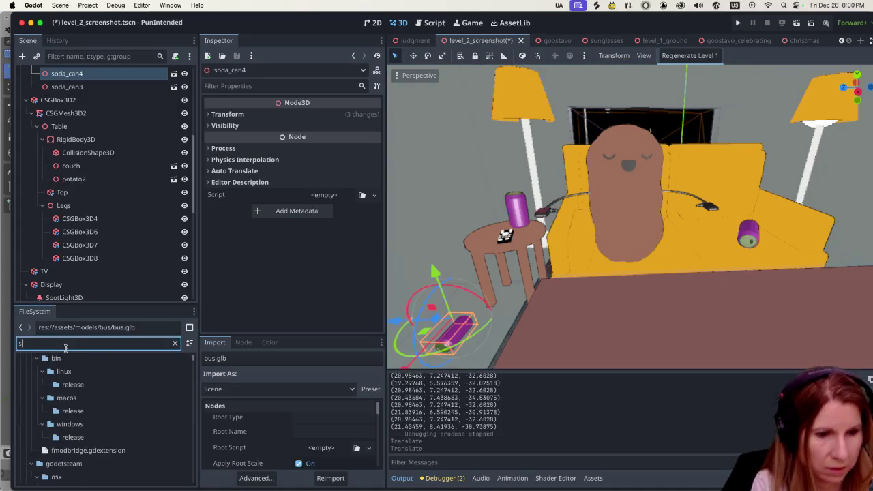
pyautogui.write('da')
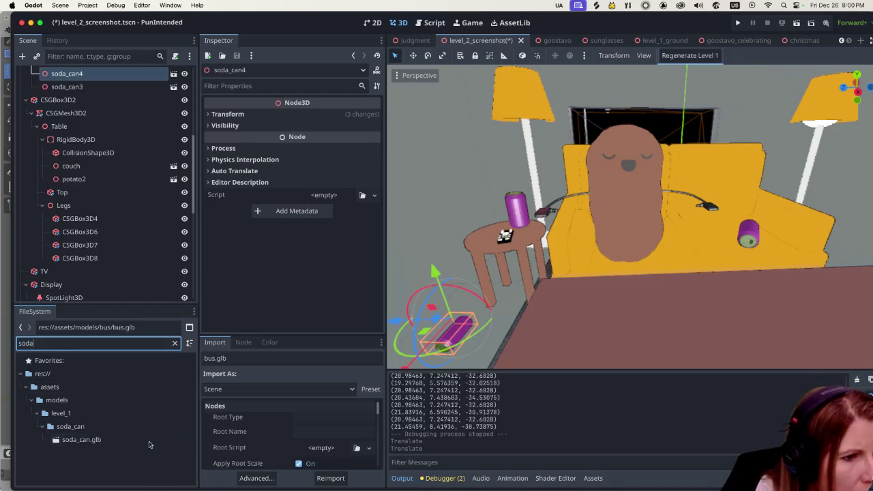
pyautogui.doubleClick(149, 440)
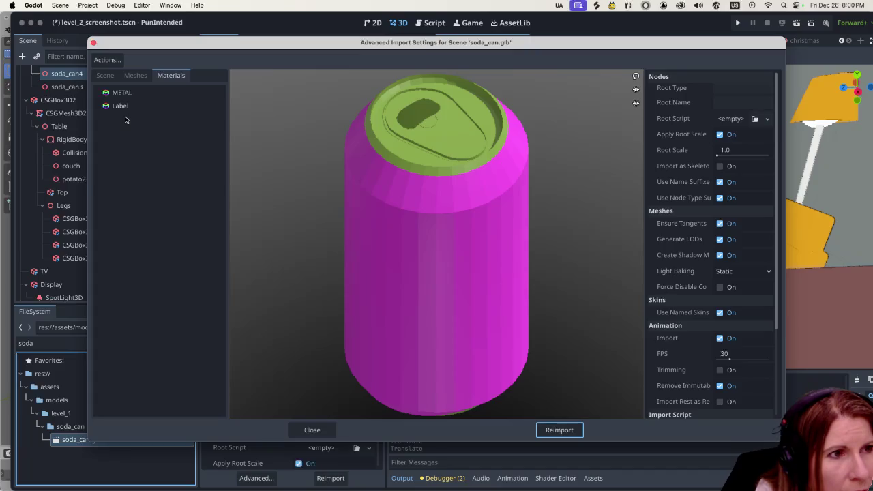
pyautogui.click(150, 93)
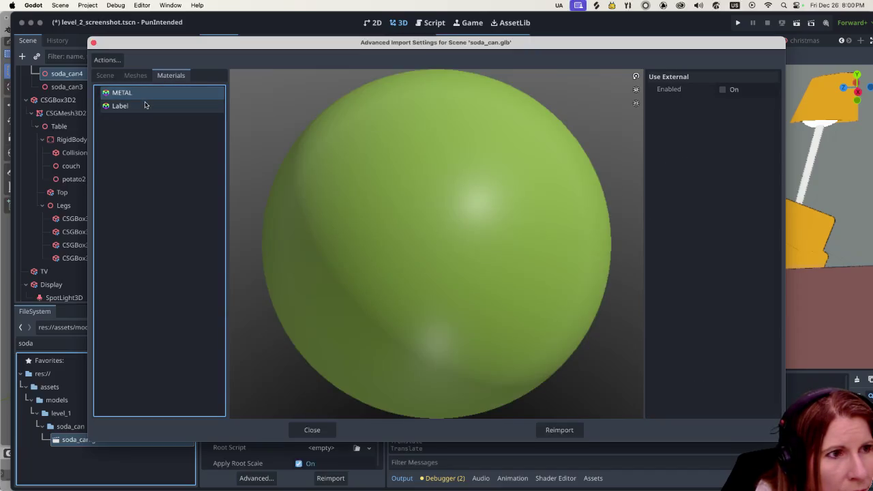
# - Enable Use External on the soda can's Label material and close the import window
pyautogui.click(145, 106)
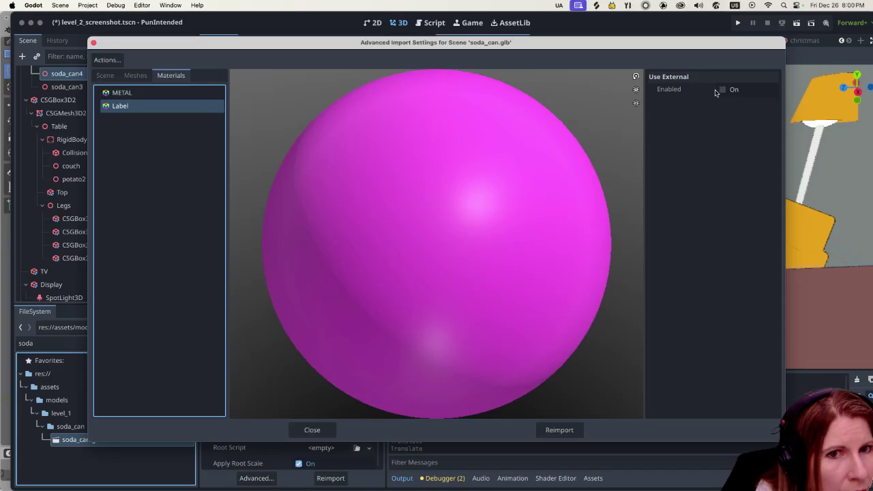
pyautogui.click(722, 89)
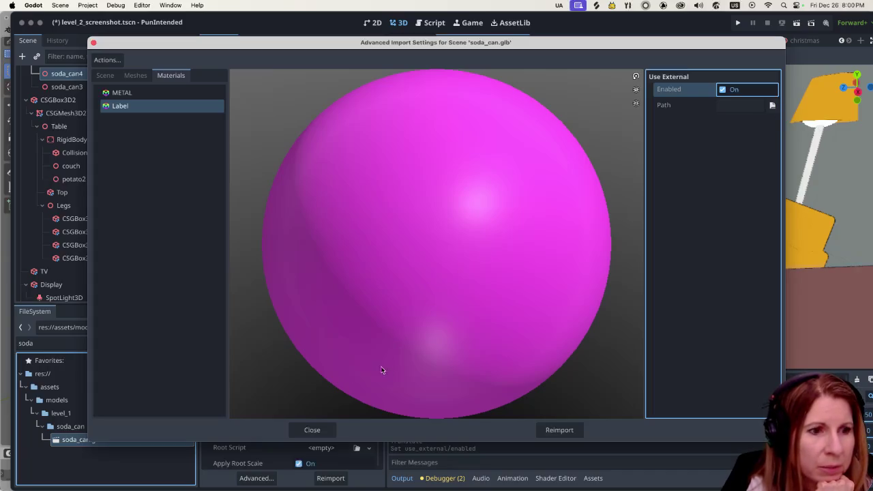
pyautogui.click(312, 430)
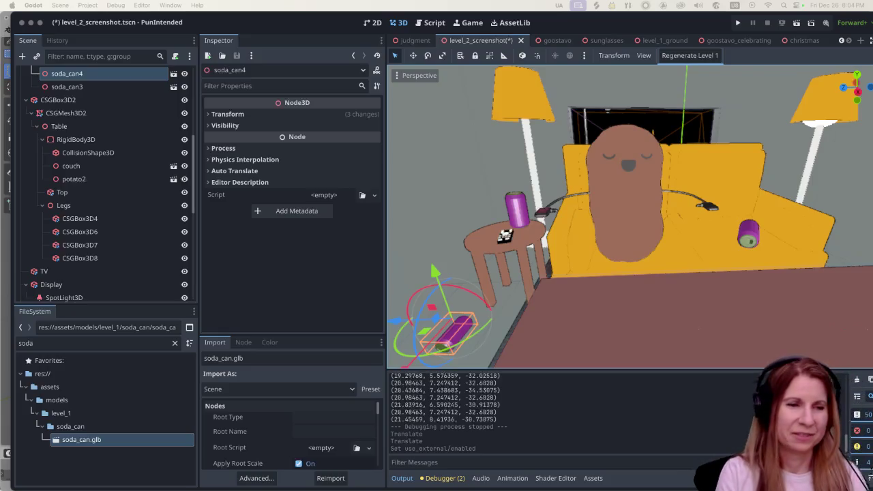
# - Select the table's Top box in the Scene tree
pyautogui.click(740, 305)
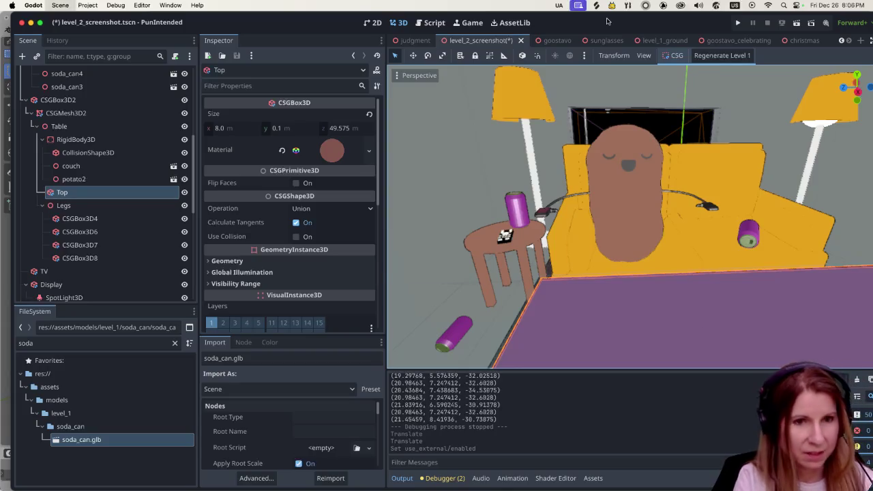
# - Save the level_2_screenshot scene with Ctrl+S, then switch over to Blender
pyautogui.hotkey('ctrl', 's')
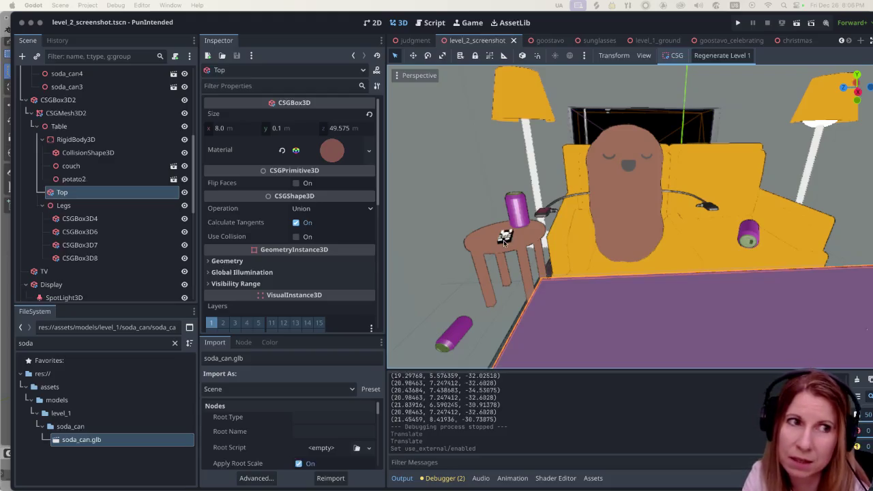
pyautogui.click(308, 27)
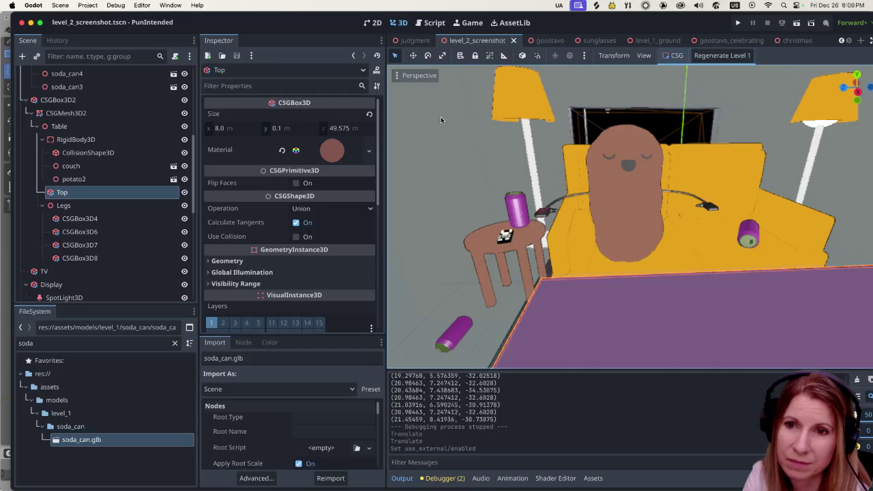
pyautogui.moveTo(511, 483)
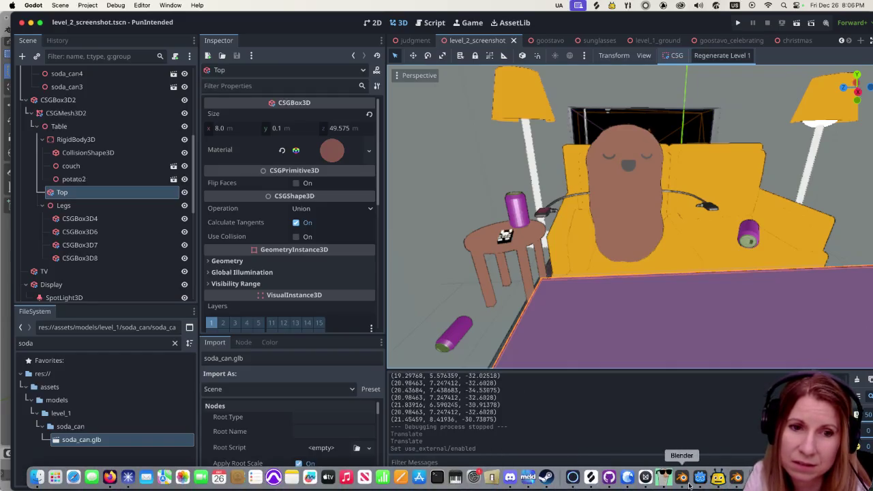
pyautogui.click(664, 477)
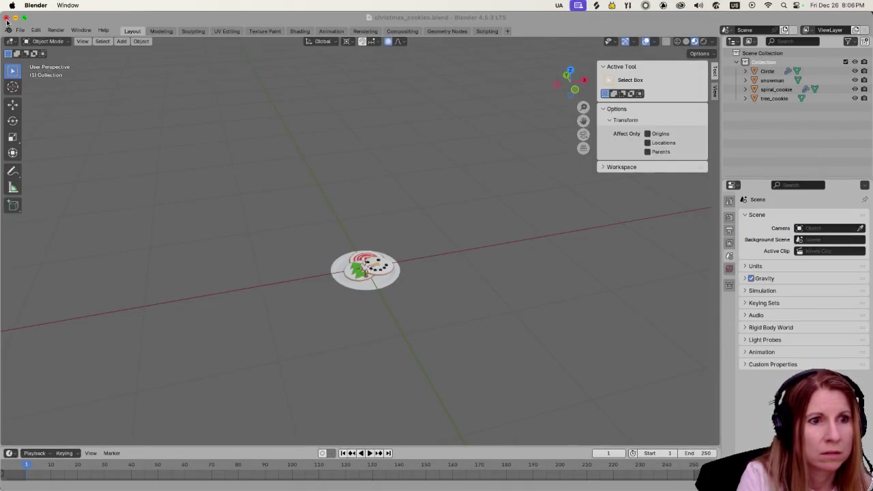
# - Zoom in on the christmas_cookies plate and bring up Blender's File menu
pyautogui.scroll(5, 318, 332)
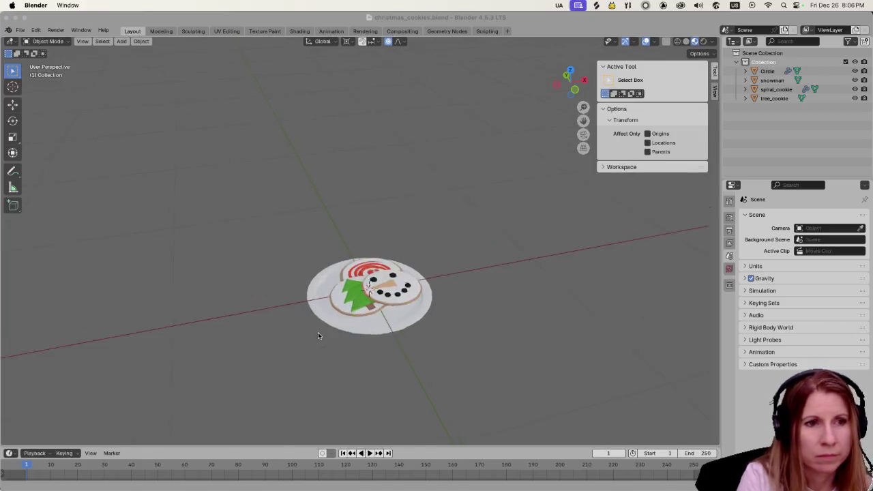
pyautogui.scroll(-6, 320, 330)
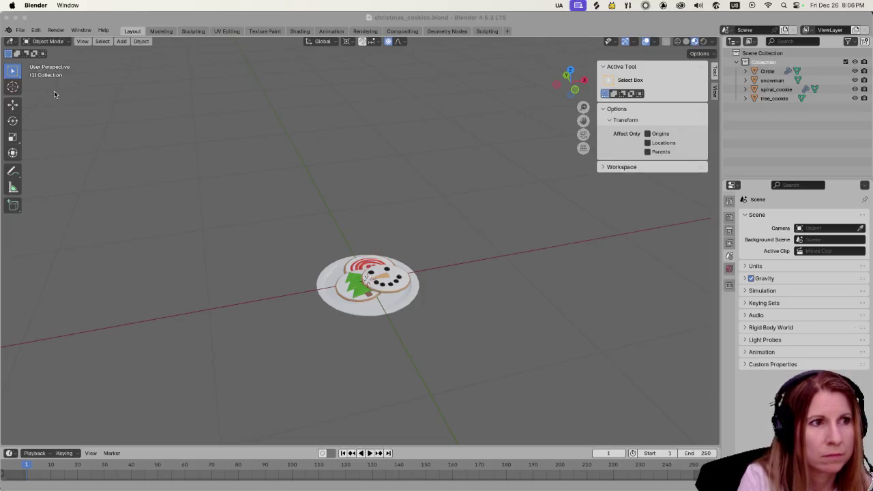
pyautogui.click(20, 31)
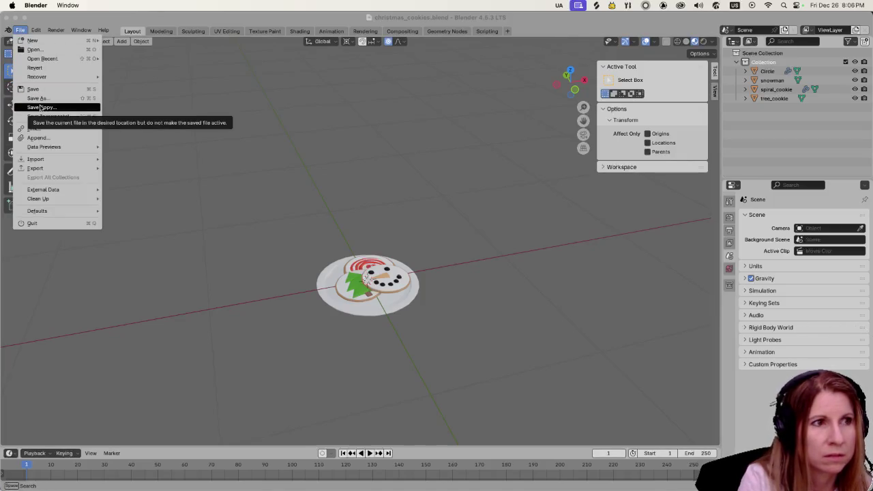
# - Start a Save Copy and rename the file to choc_chip_cookies.blend
pyautogui.click(41, 107)
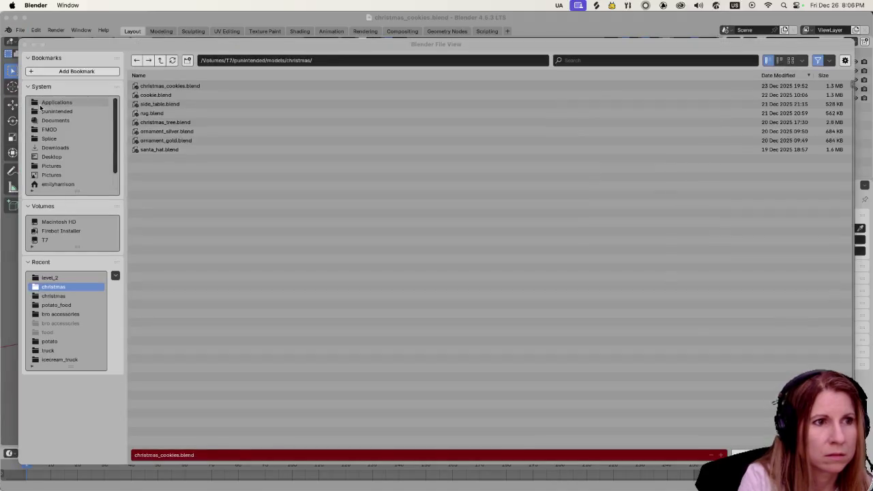
pyautogui.click(159, 455)
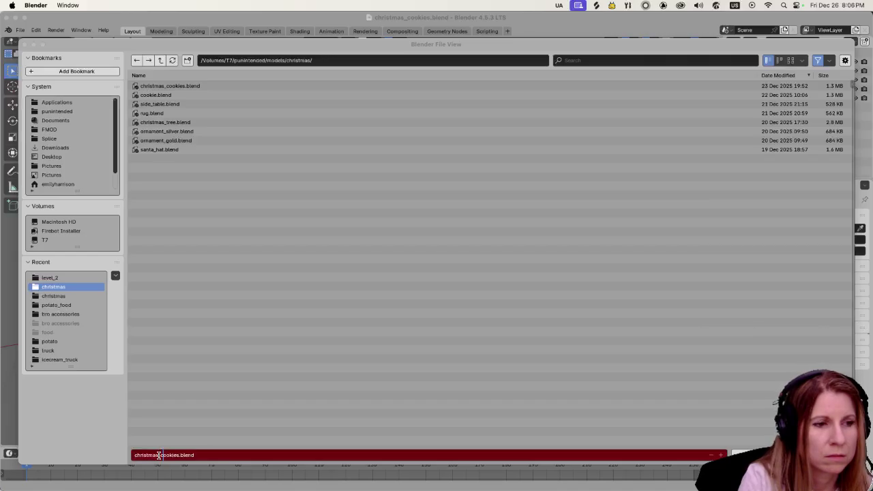
pyautogui.press('BackSpace')
pyautogui.press('BackSpace')
pyautogui.press('BackSpace')
pyautogui.write('oc_chip')
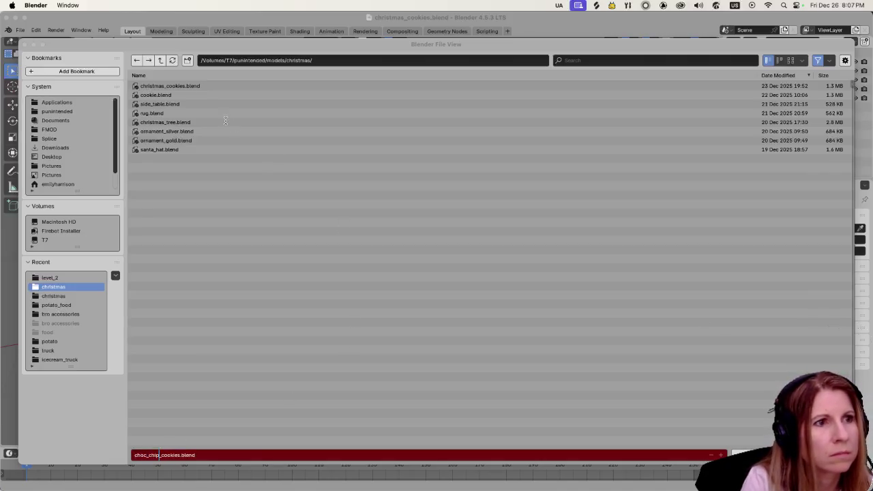
# - Save the copy into the potato_food models folder and close the christmas_cookies window
pyautogui.click(159, 62)
pyautogui.click(160, 61)
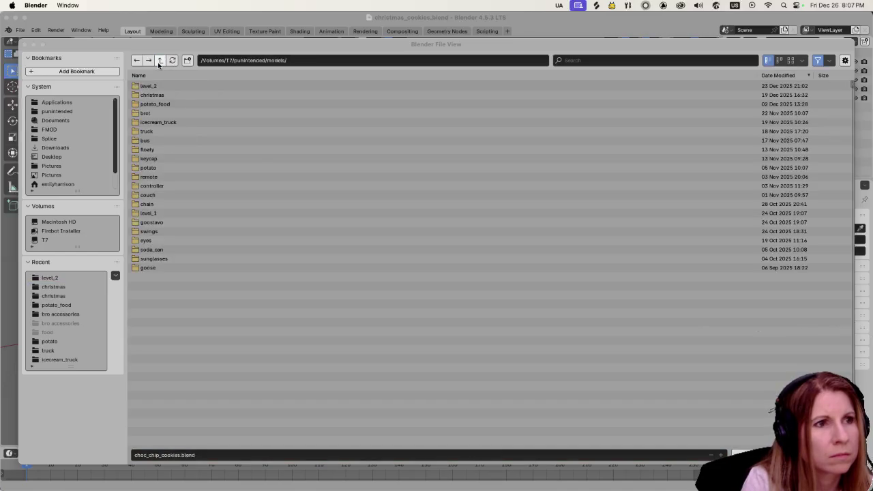
pyautogui.click(182, 168)
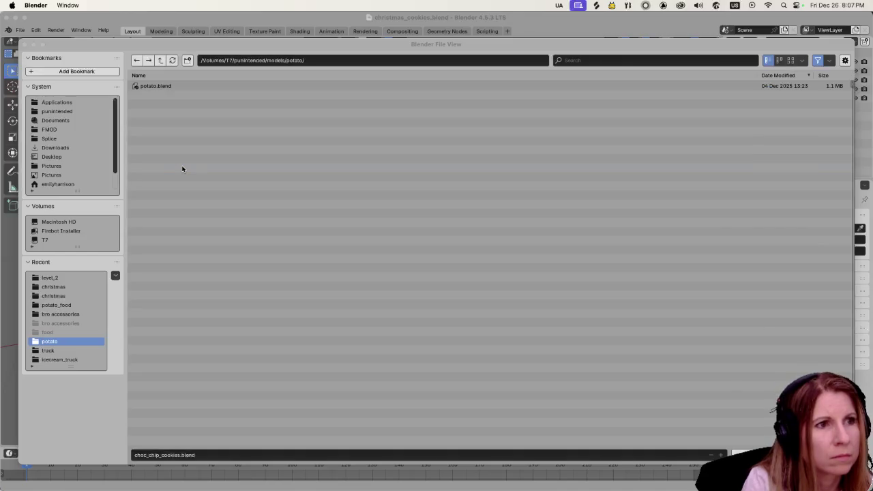
pyautogui.click(161, 60)
pyautogui.click(156, 103)
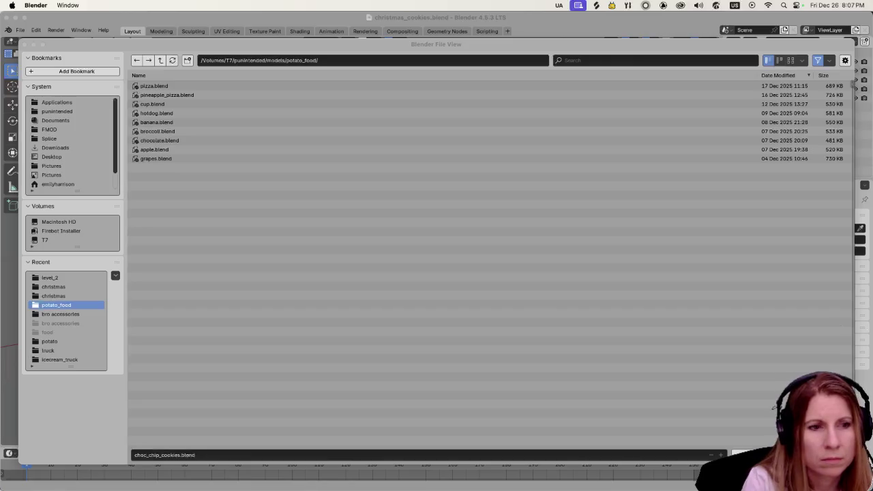
pyautogui.click(751, 455)
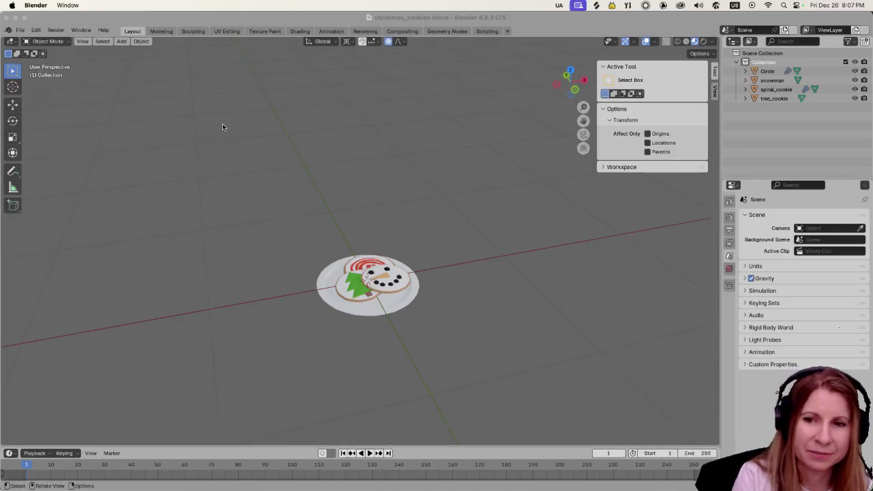
pyautogui.click(7, 18)
# - Close donut.blend without saving and review the Blender project list in GooseControl
pyautogui.click(7, 18)
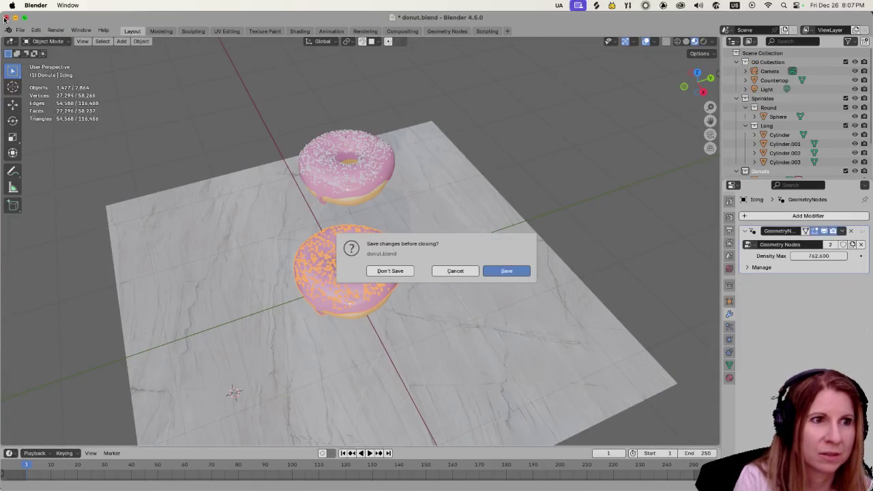
pyautogui.click(391, 270)
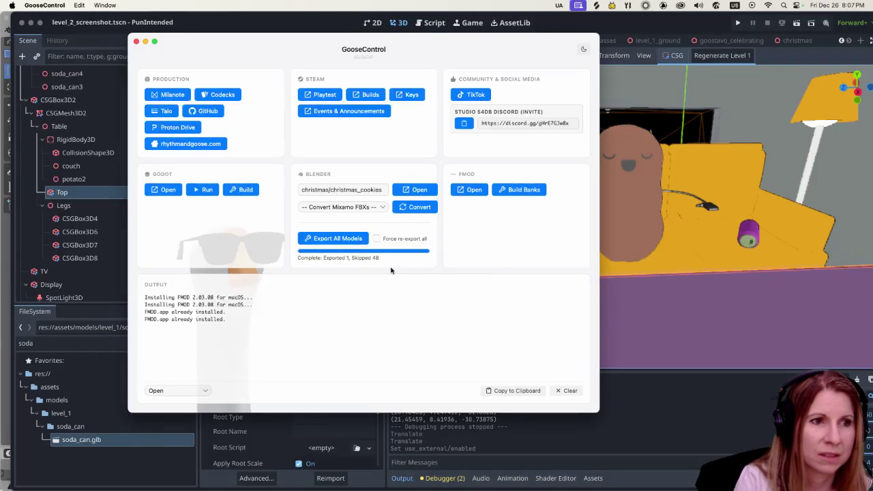
pyautogui.click(340, 189)
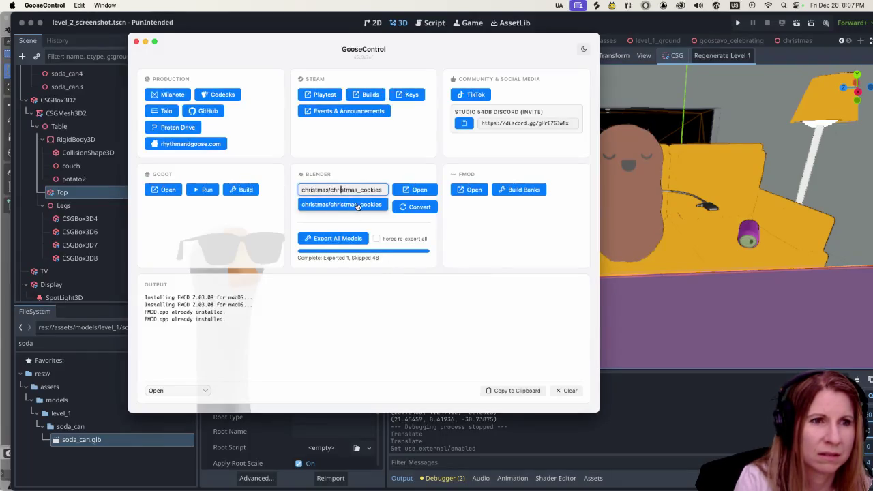
pyautogui.click(348, 167)
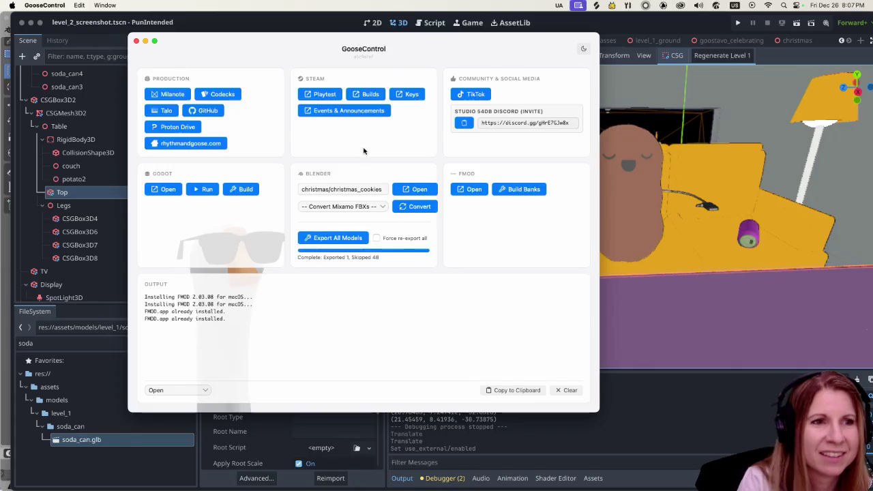
pyautogui.moveTo(365, 152); pyautogui.dragTo(369, 143)
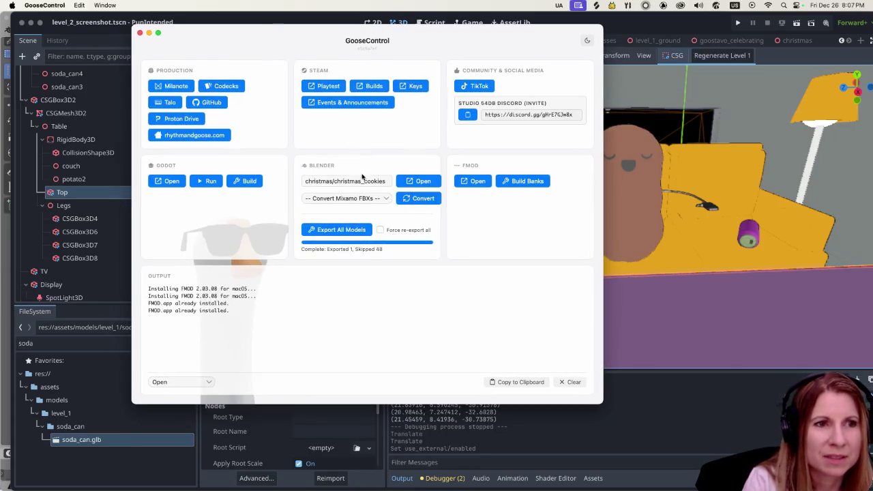
pyautogui.click(360, 178)
pyautogui.click(360, 169)
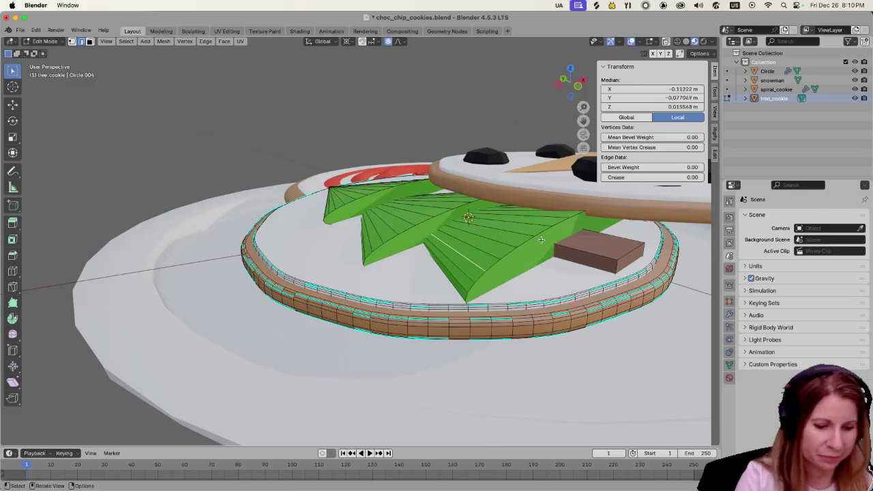
# - Select the tree cookie's green leaves and brown trunk and delete their faces
pyautogui.hotkey('ctrl', 'z')
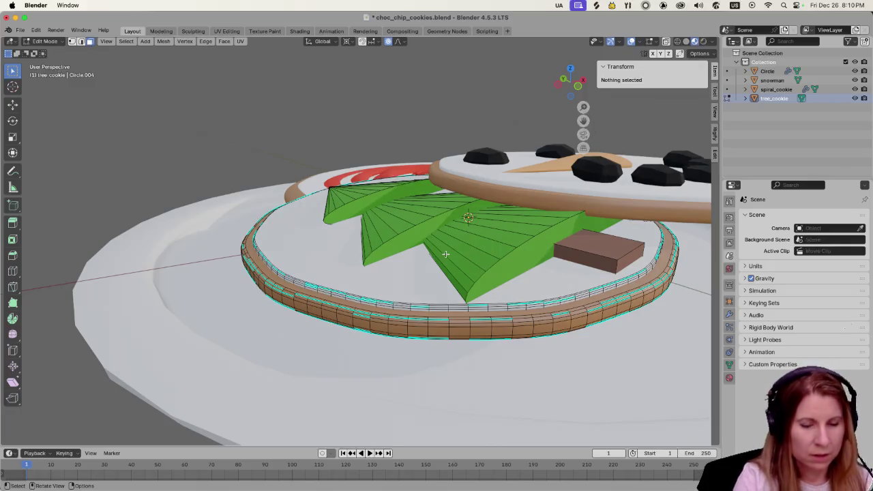
pyautogui.press('l')
pyautogui.press('l')
pyautogui.press('l')
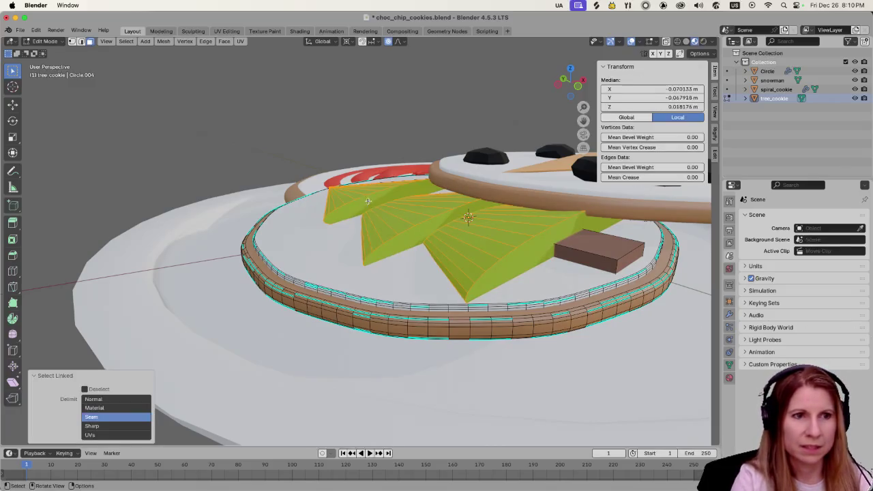
pyautogui.press('l')
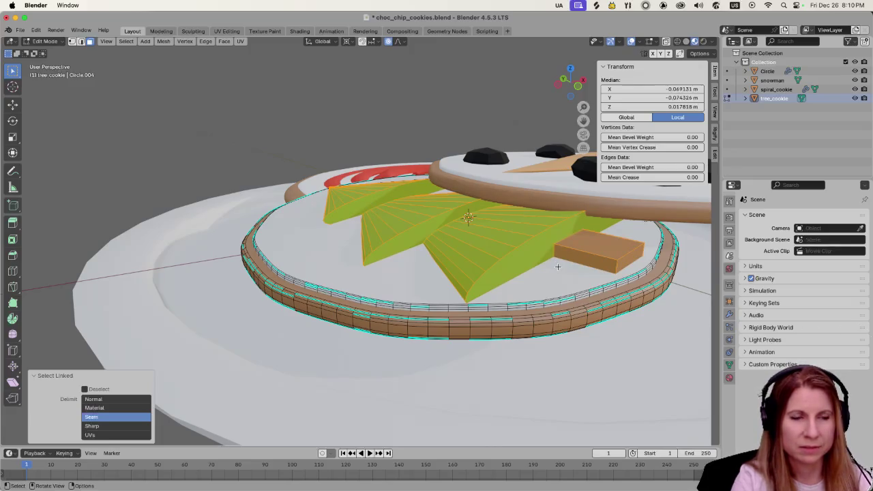
pyautogui.press('l')
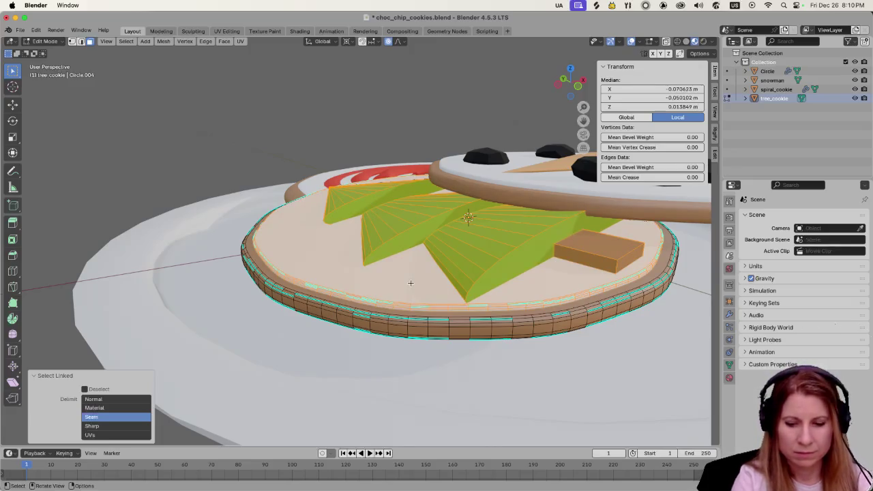
pyautogui.press('x')
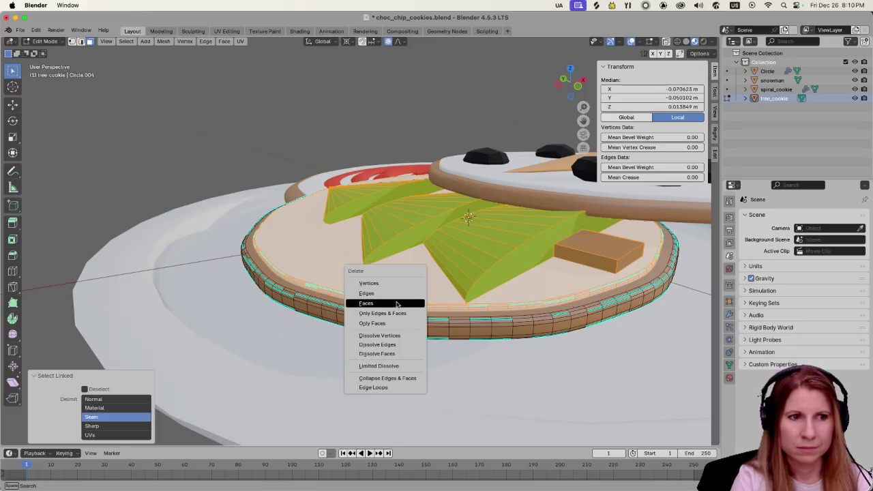
pyautogui.click(398, 302)
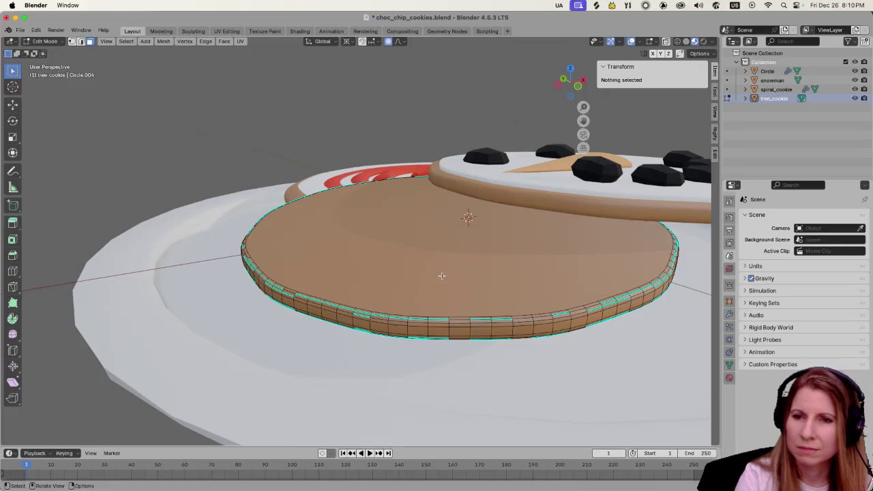
# - Orbit around the tree cookie and select its remaining plain disc mesh
pyautogui.scroll(-4, 441, 275)
pyautogui.scroll(8, 436, 280)
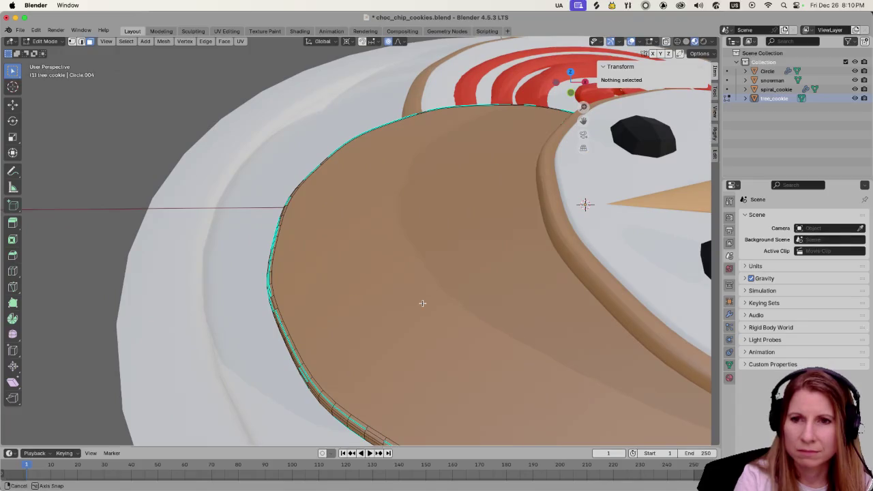
pyautogui.scroll(-3, 422, 302)
pyautogui.moveTo(422, 303); pyautogui.dragTo(469, 272)
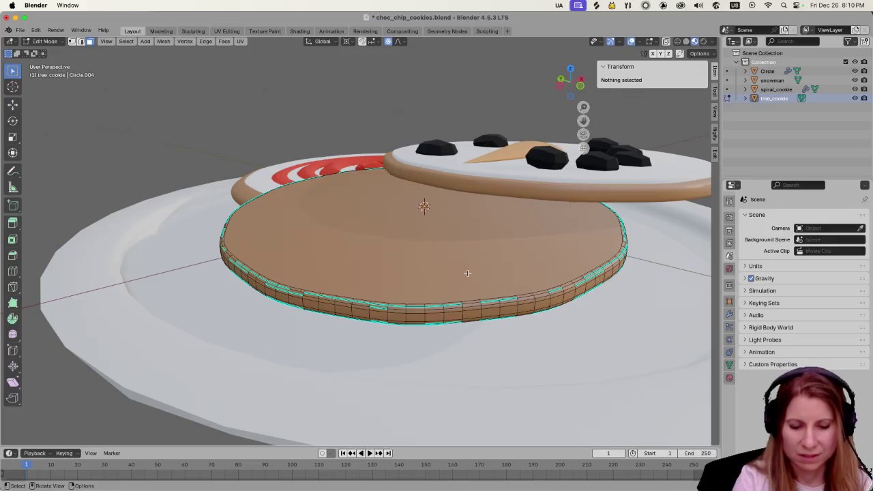
pyautogui.press('l')
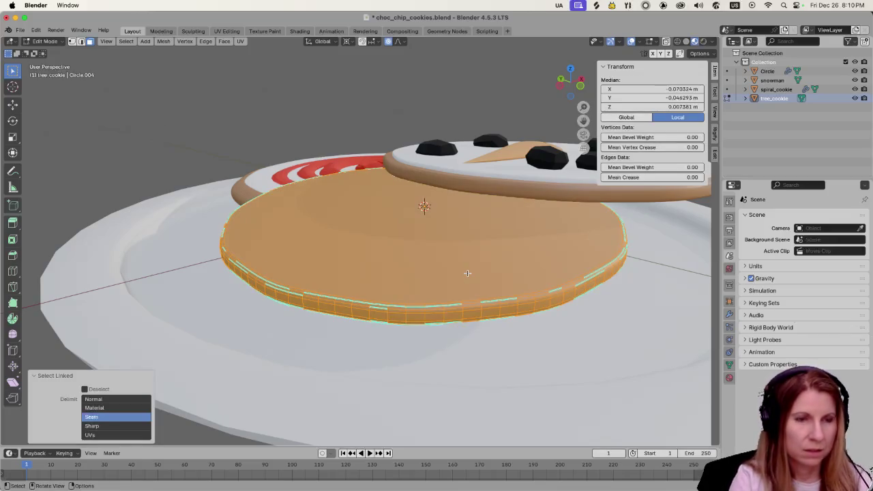
pyautogui.scroll(-6, 468, 273)
pyautogui.scroll(2, 409, 266)
pyautogui.moveTo(409, 266); pyautogui.dragTo(500, 263)
pyautogui.scroll(5, 500, 263)
pyautogui.scroll(-3, 500, 263)
pyautogui.scroll(5, 512, 232)
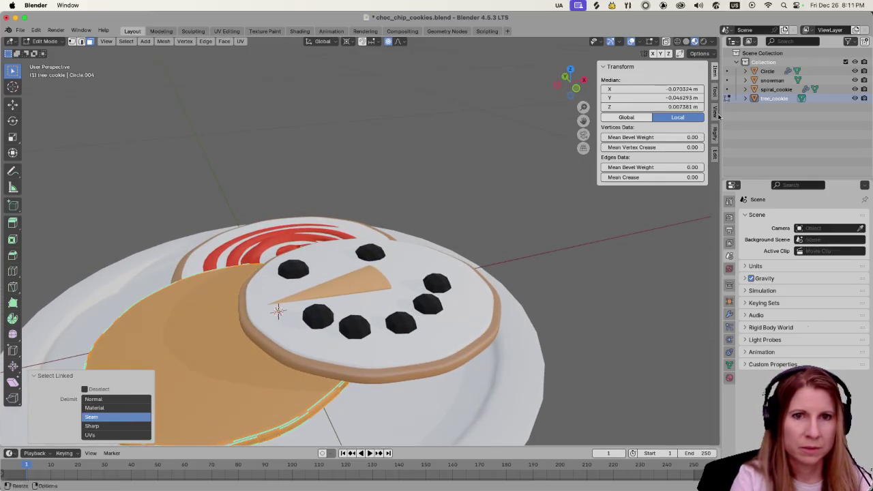
# - Pick the snowman cookie, clear the tree cookie's selection and enter Edit Mode
pyautogui.click(773, 80)
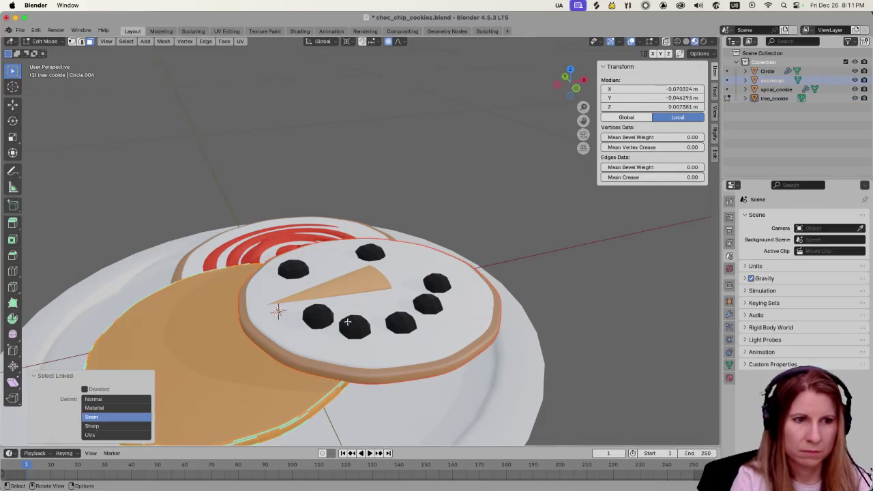
pyautogui.hotkey('alt', 'a')
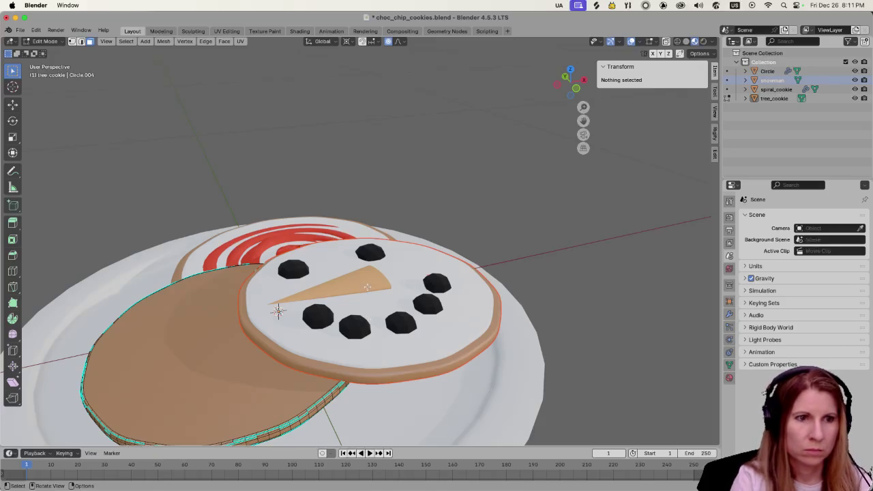
pyautogui.press('a')
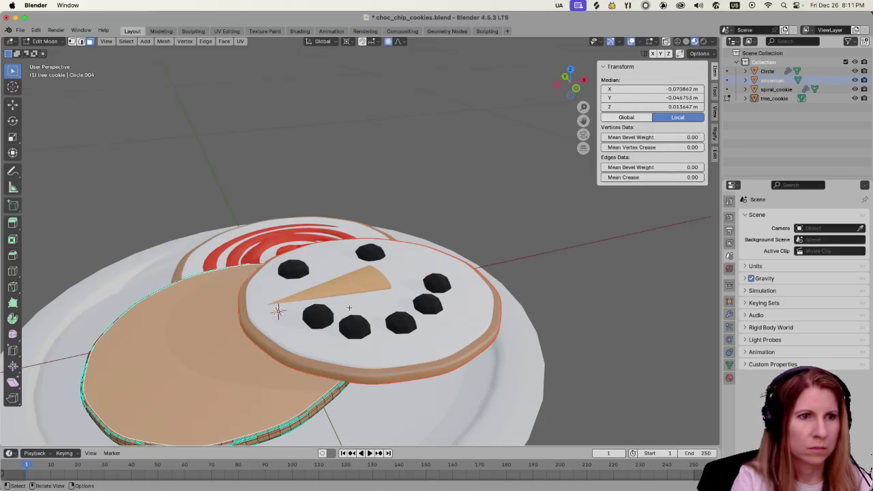
pyautogui.hotkey('alt', 'a')
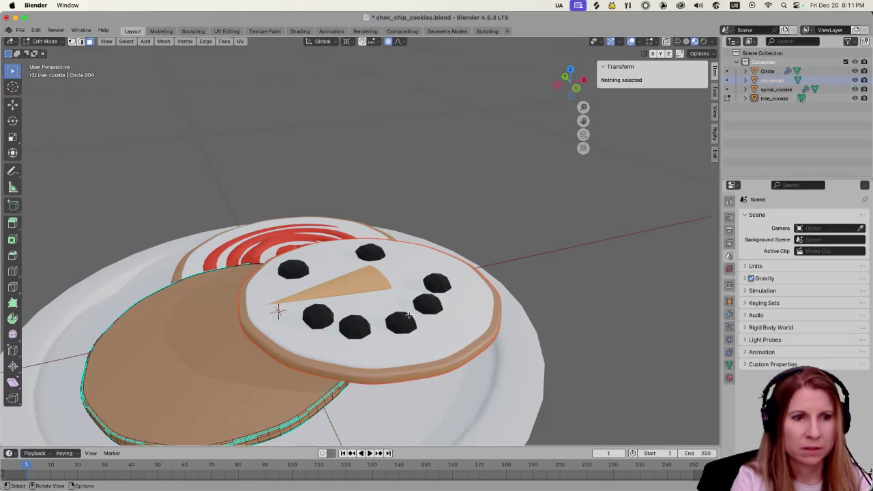
pyautogui.press('Tab')
pyautogui.press('Tab')
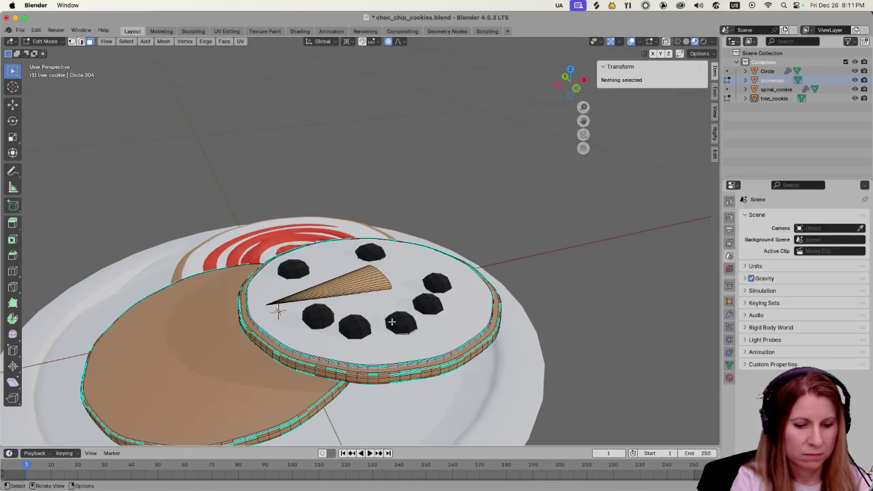
# - Select the snowman's buttons, carrot nose, eyes and white face, then delete those faces
pyautogui.press('l')
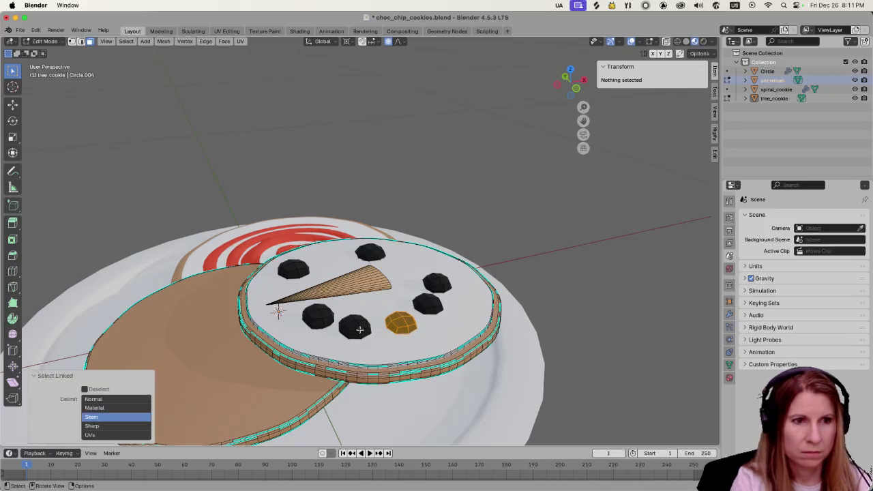
pyautogui.press('l')
pyautogui.press('l')
pyautogui.press('l')
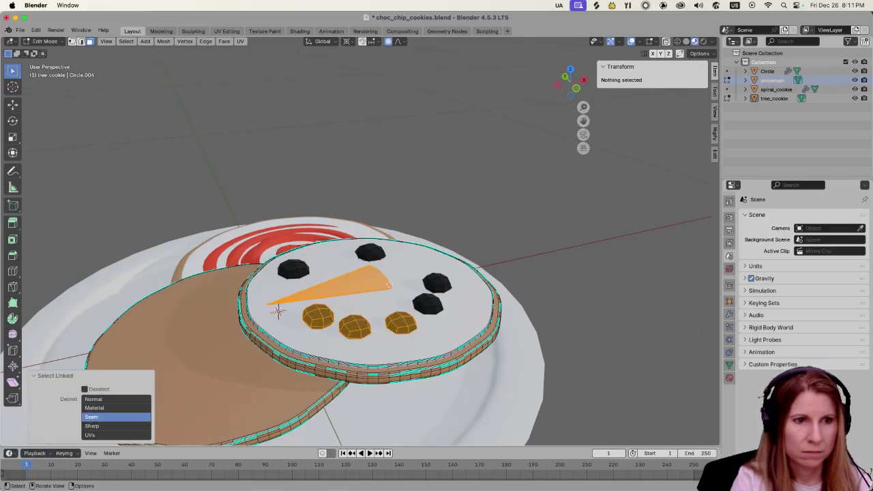
pyautogui.press('l')
pyautogui.press('l')
pyautogui.press('l')
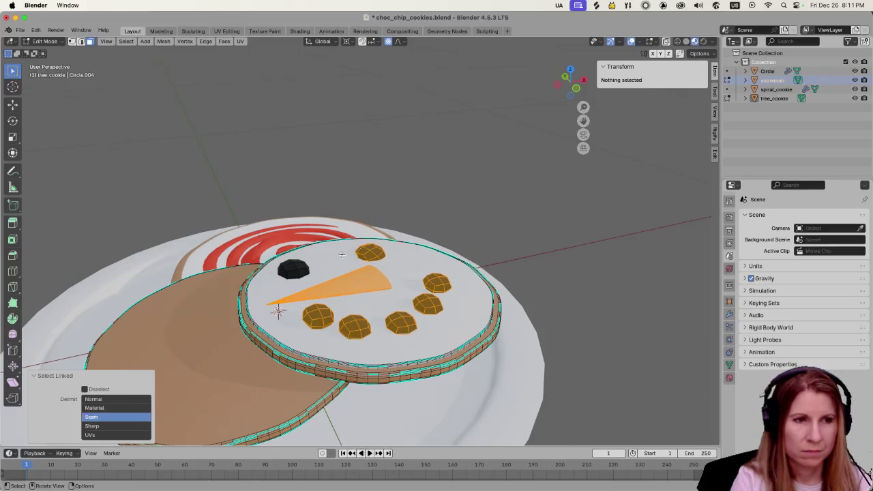
pyautogui.press('l')
pyautogui.hotkey('shift', 'g')
pyautogui.click(402, 286)
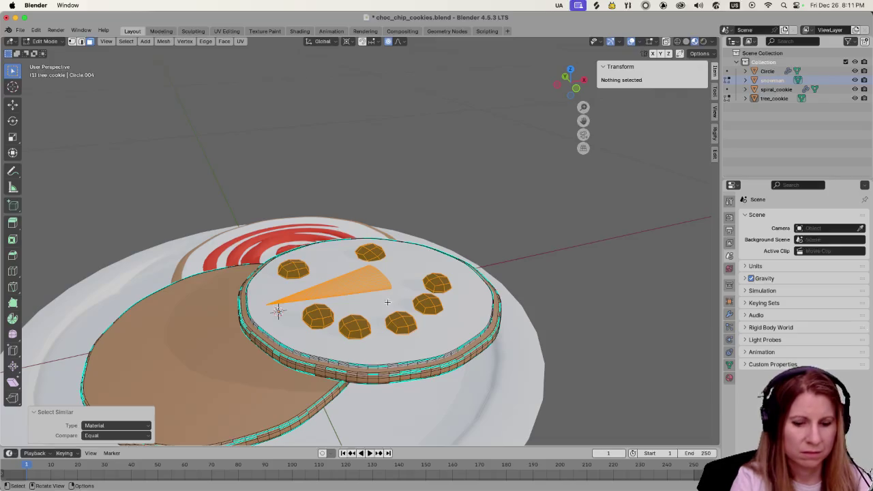
pyautogui.press('l')
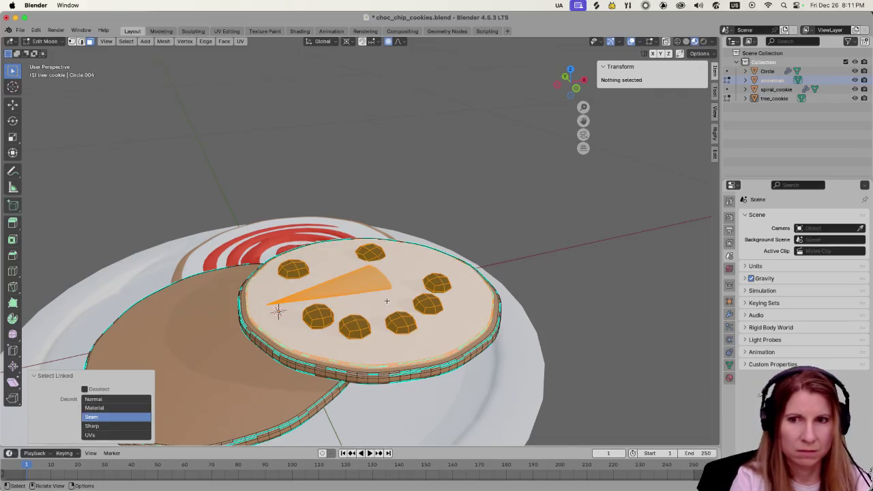
pyautogui.press('x')
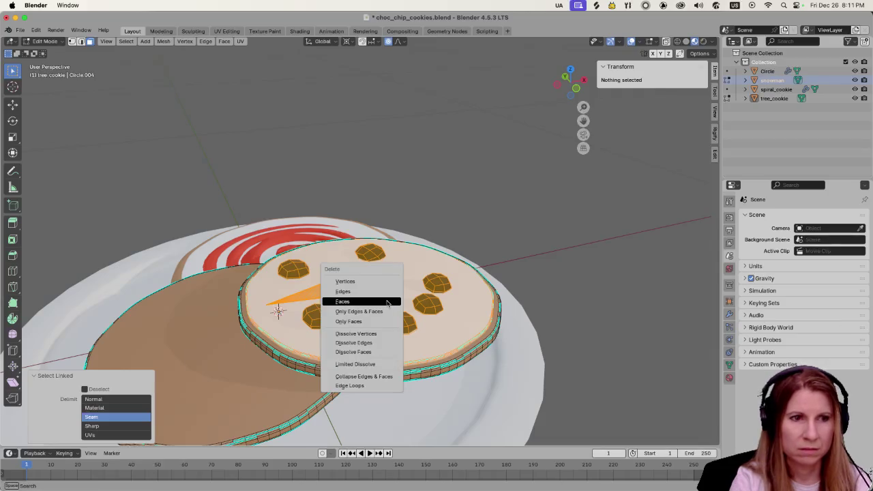
pyautogui.click(387, 301)
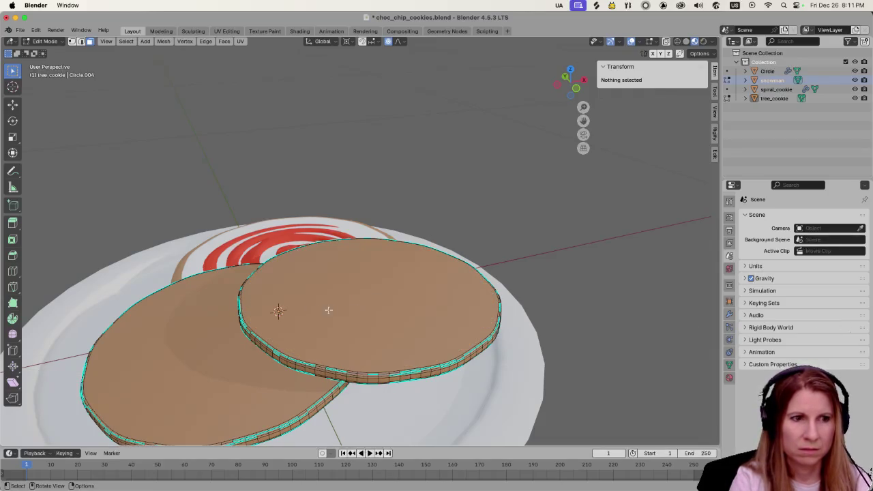
pyautogui.hscroll(10, 334, 308)
# - Inspect the two plain cookie discs, return to Object Mode and select spiral_cookie
pyautogui.hscroll(-10, 239, 332)
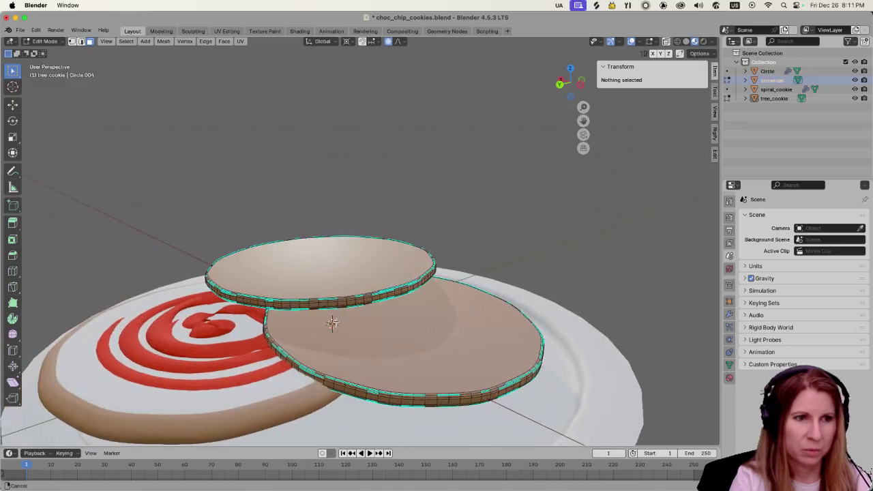
pyautogui.scroll(-5, 273, 329)
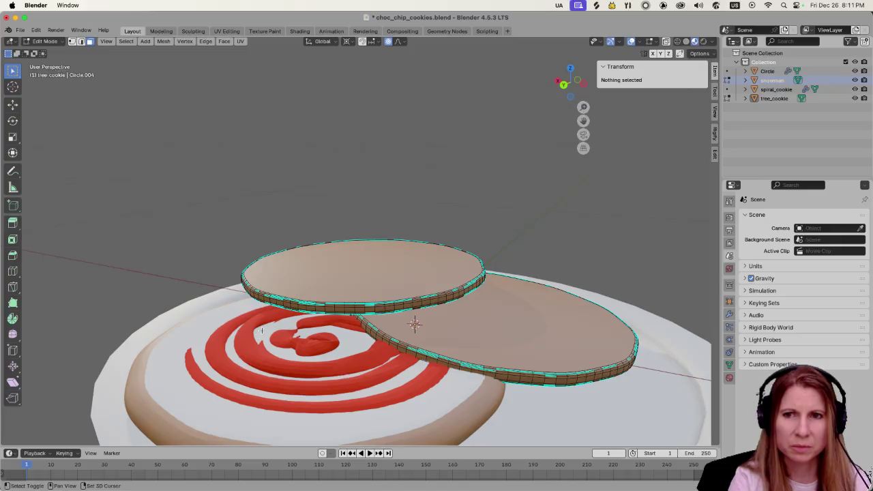
pyautogui.hscroll(-5, 273, 334)
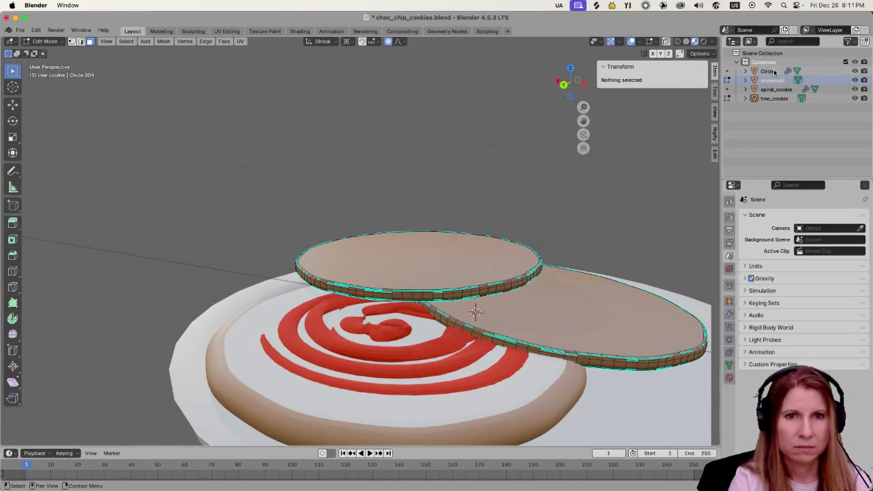
pyautogui.scroll(5, 391, 336)
pyautogui.scroll(-5, 392, 335)
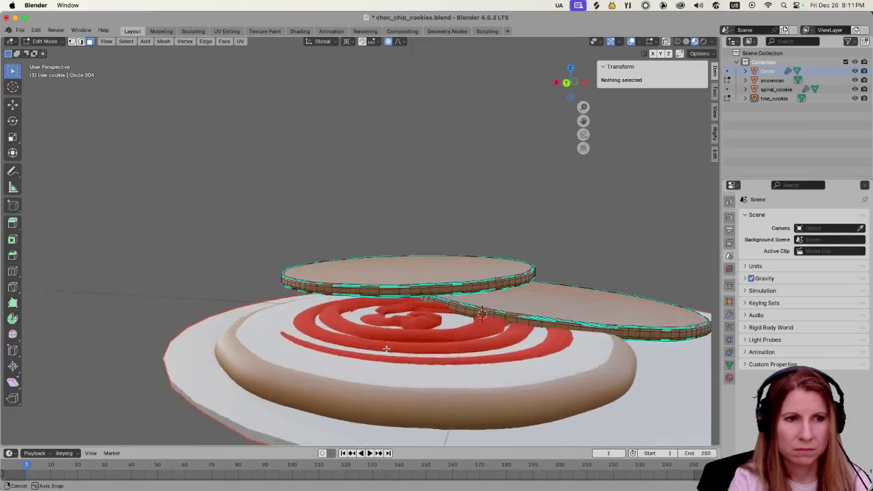
pyautogui.scroll(2, 366, 336)
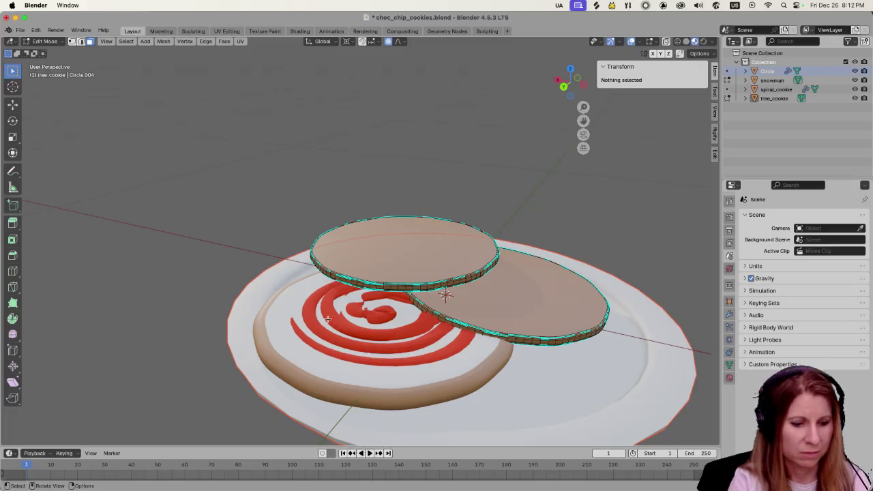
pyautogui.press('l')
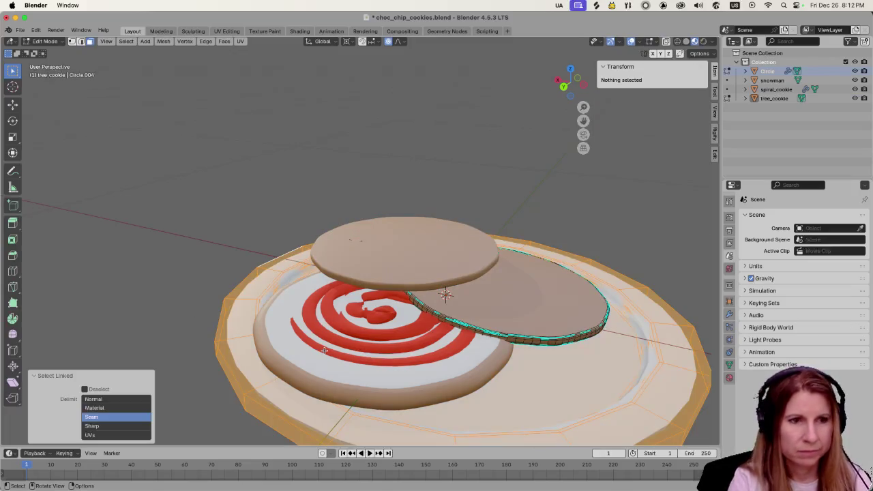
pyautogui.press('Tab')
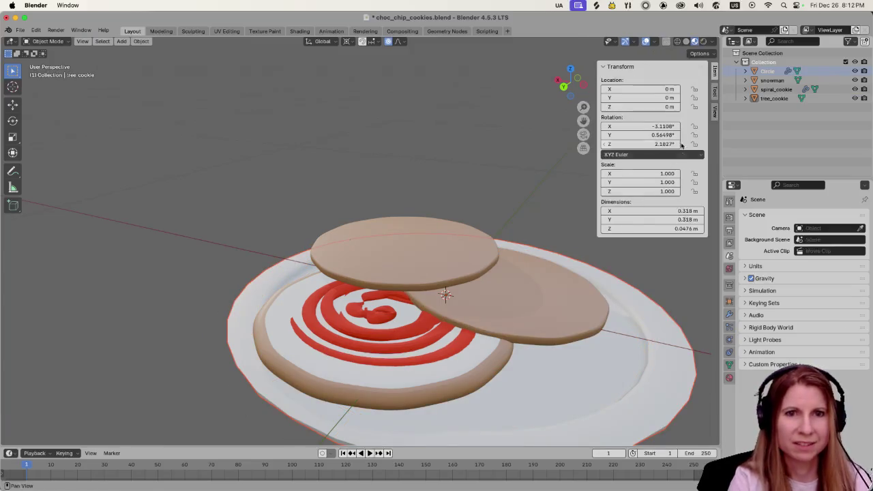
pyautogui.click(775, 90)
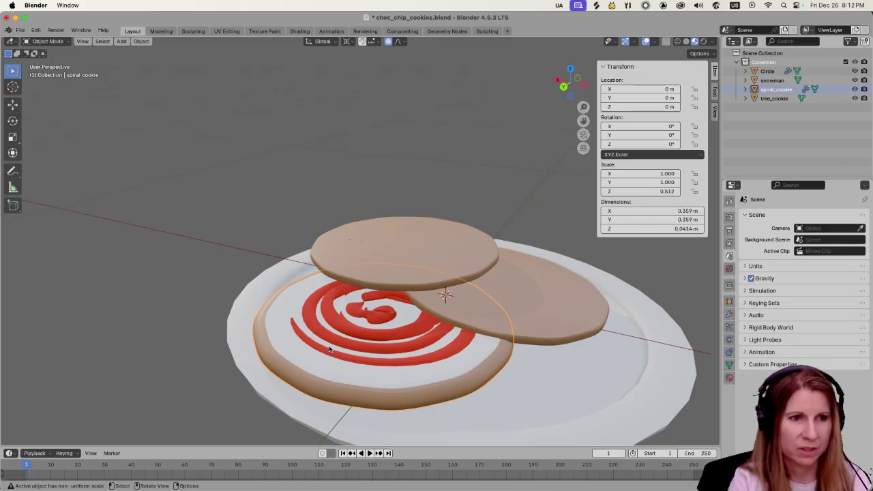
# - Enter Edit Mode on spiral_cookie and try selecting linked pieces of the spiral mesh
pyautogui.press('Tab')
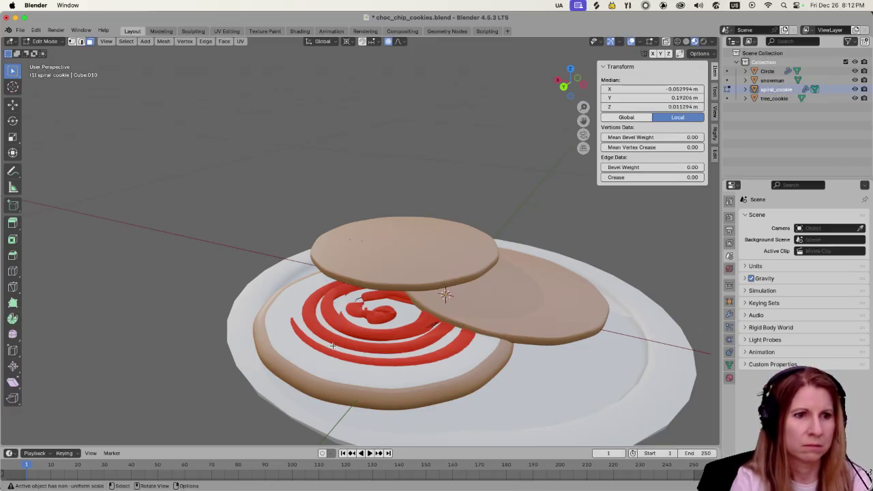
pyautogui.press('l')
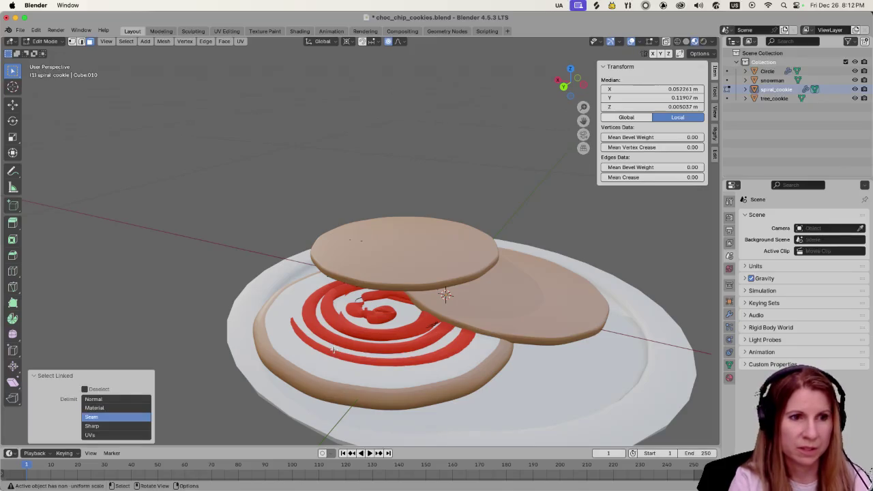
pyautogui.keyDown('shift'); pyautogui.click(333, 350); pyautogui.keyUp('shift')
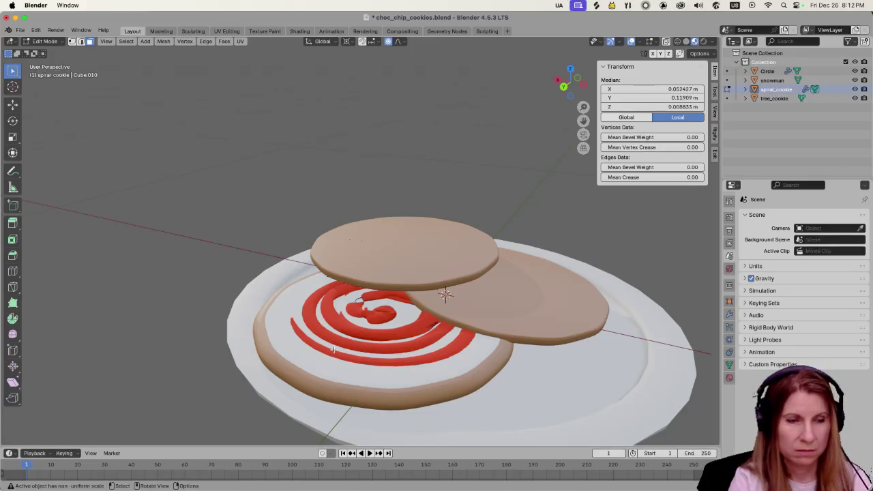
pyautogui.keyDown('shift'); pyautogui.click(324, 357); pyautogui.keyUp('shift')
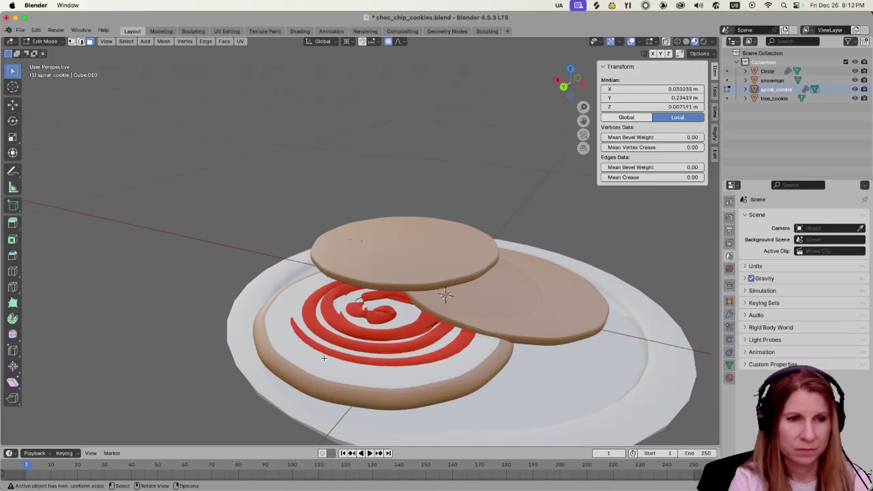
pyautogui.scroll(3, 324, 357)
pyautogui.scroll(-3, 325, 358)
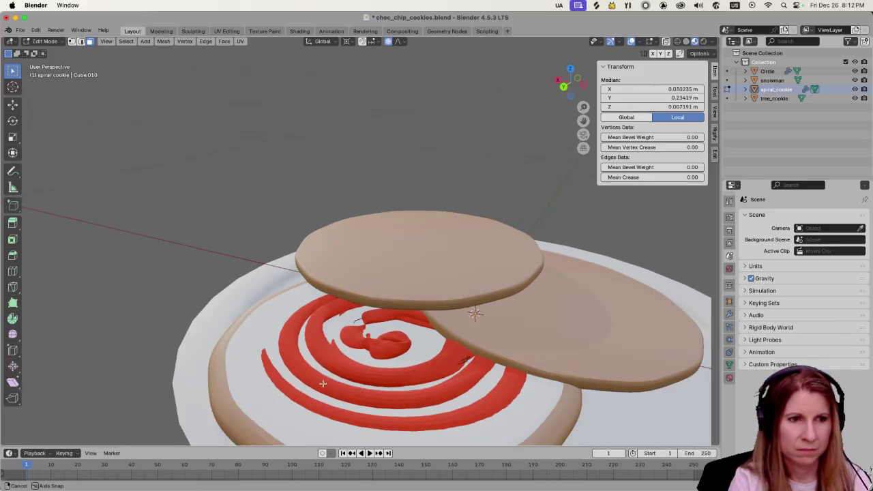
pyautogui.scroll(5, 325, 359)
pyautogui.scroll(-3, 341, 358)
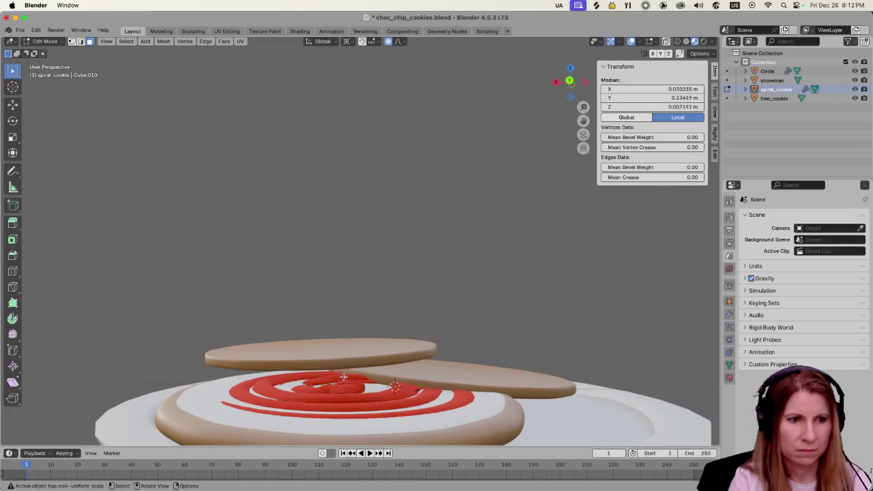
pyautogui.scroll(-3, 347, 361)
pyautogui.scroll(2, 353, 368)
pyautogui.scroll(5, 353, 369)
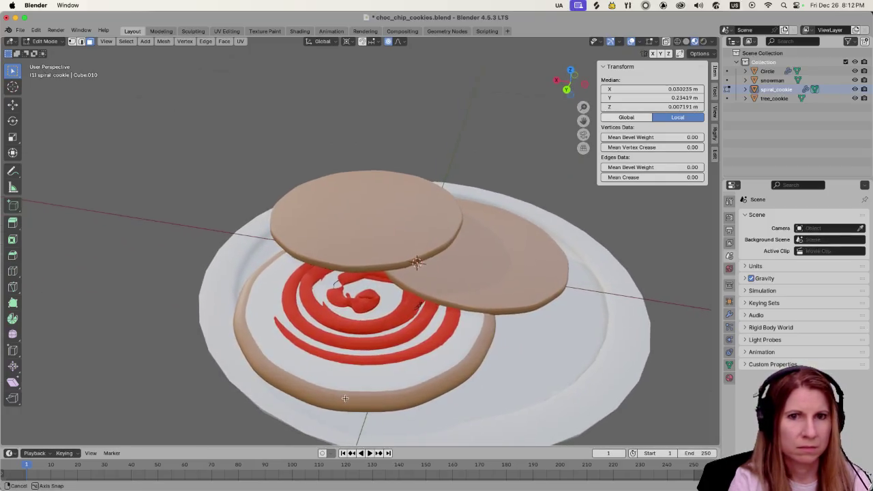
pyautogui.press('l')
pyautogui.keyDown('shift'); pyautogui.click(348, 321); pyautogui.keyUp('shift')
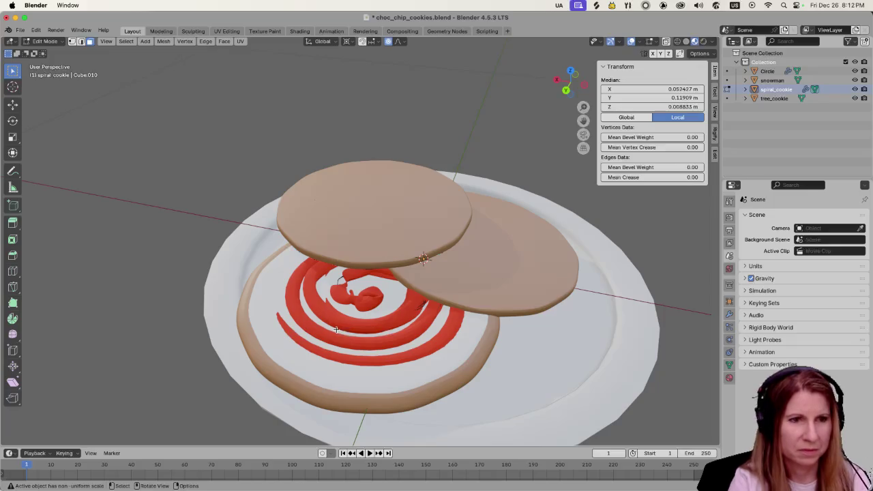
pyautogui.scroll(3, 317, 351)
pyautogui.scroll(-2, 320, 355)
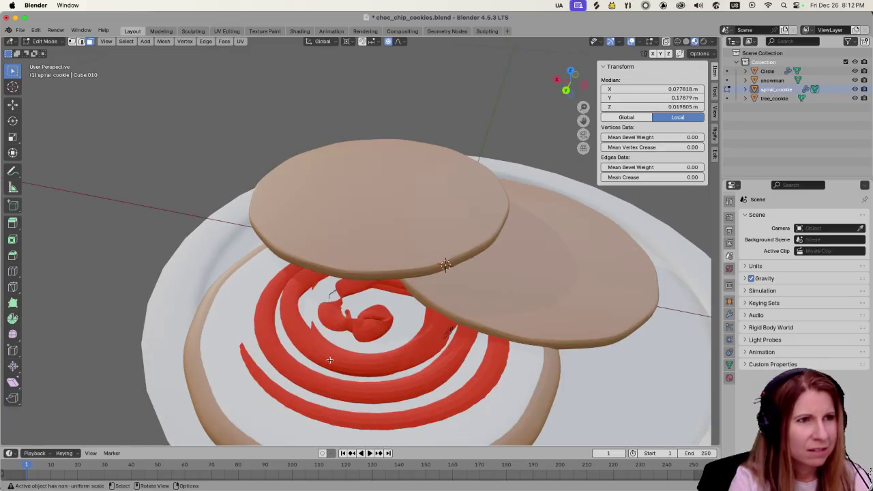
pyautogui.keyDown('shift'); pyautogui.click(274, 410); pyautogui.keyUp('shift')
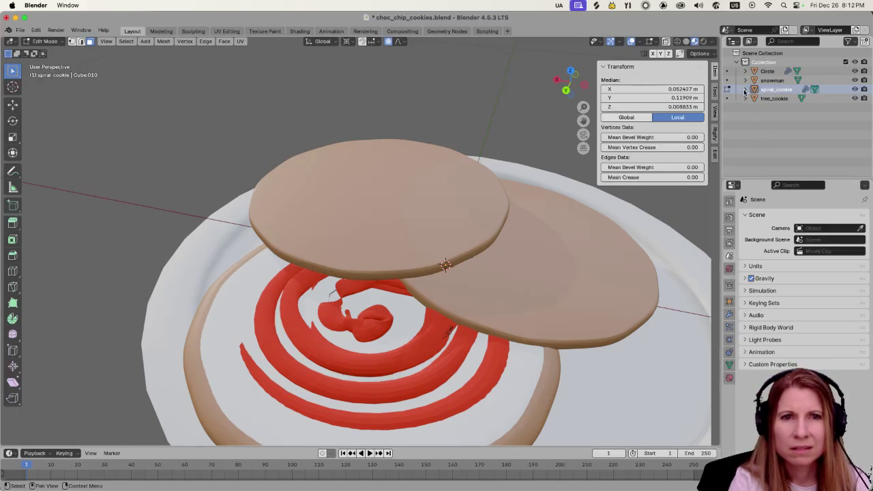
# - Expand spiral_cookie in the Outliner to show its Solidify (0.04 m) and Subdivision modifiers
pyautogui.click(745, 89)
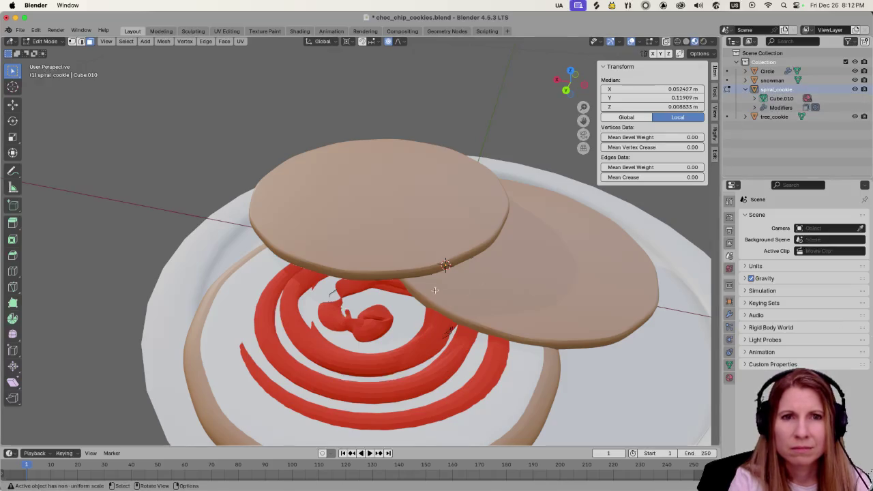
pyautogui.scroll(-5, 384, 307)
pyautogui.moveTo(372, 307); pyautogui.dragTo(367, 305)
pyautogui.scroll(4, 367, 305)
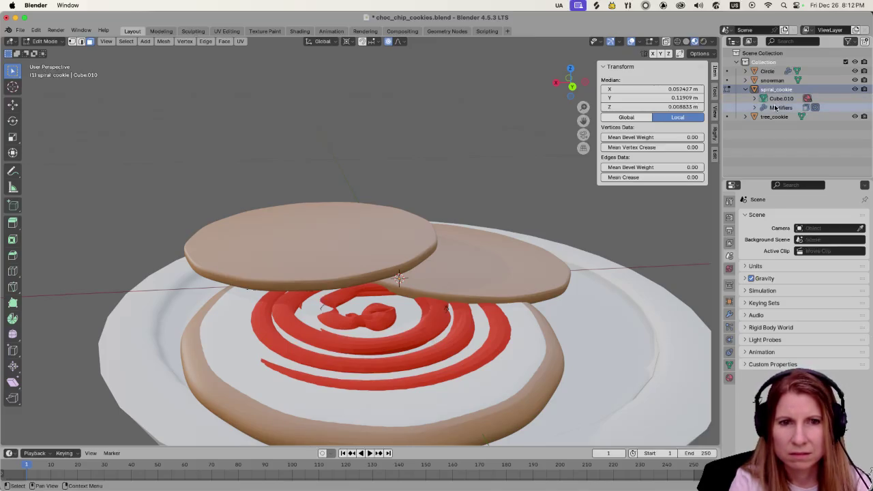
pyautogui.click(775, 107)
pyautogui.click(729, 315)
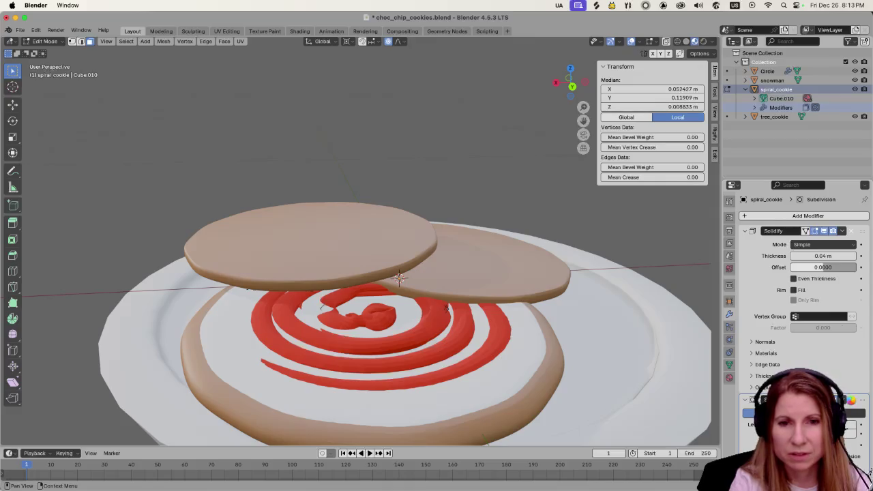
# - Delete spiral_cookie's Solidify and Subdivision modifiers, then reselect part of its mesh
pyautogui.click(852, 401)
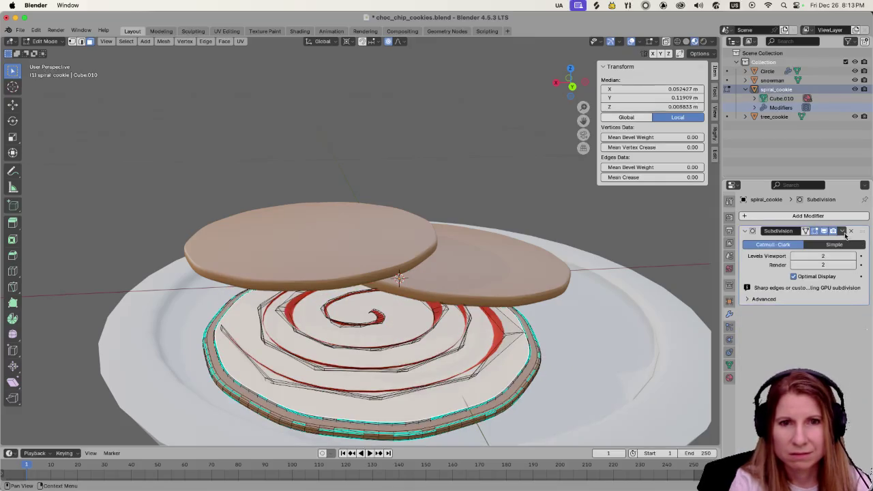
pyautogui.click(851, 232)
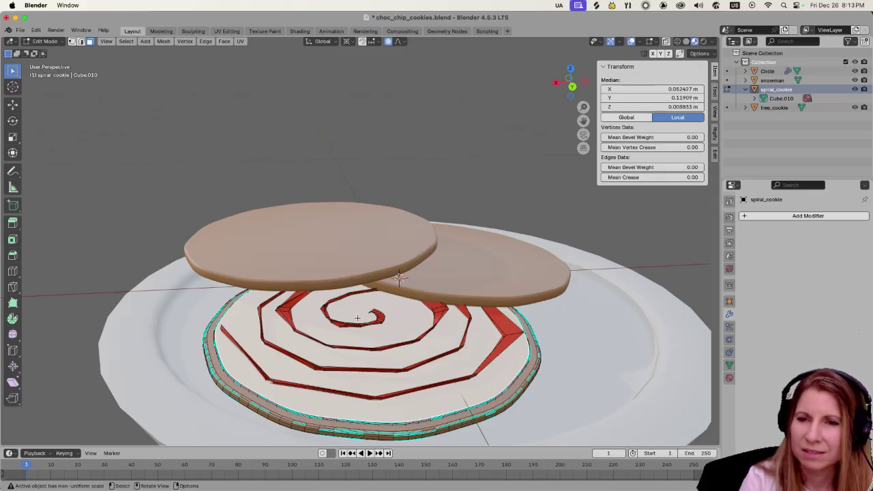
pyautogui.keyDown('shift'); pyautogui.click(356, 347); pyautogui.keyUp('shift')
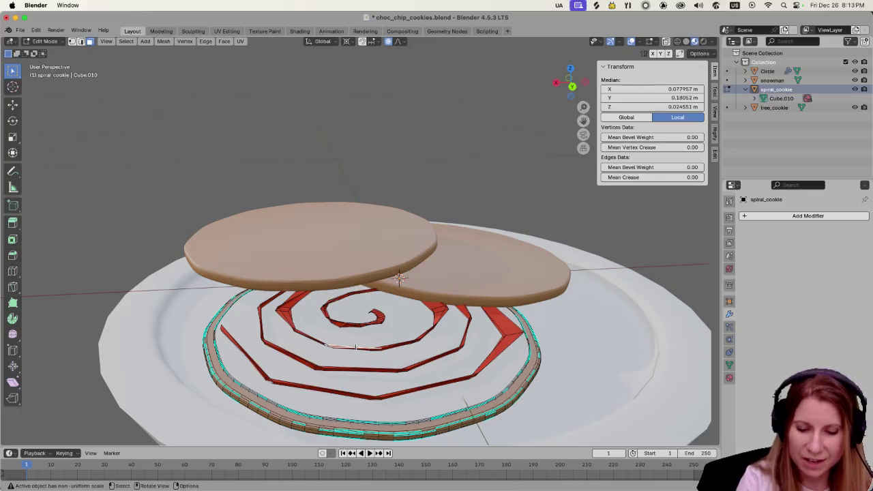
# - Delete the spiral cookie's linked inner faces and select its remaining mesh
pyautogui.press('l')
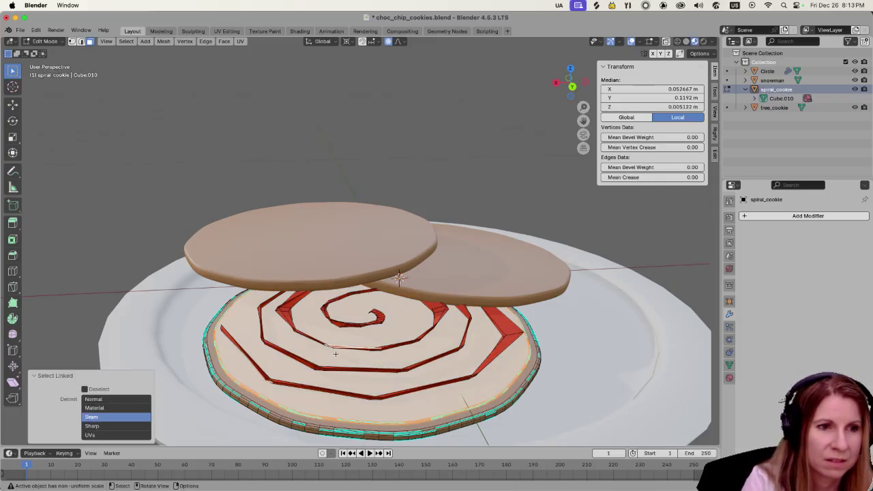
pyautogui.press('x')
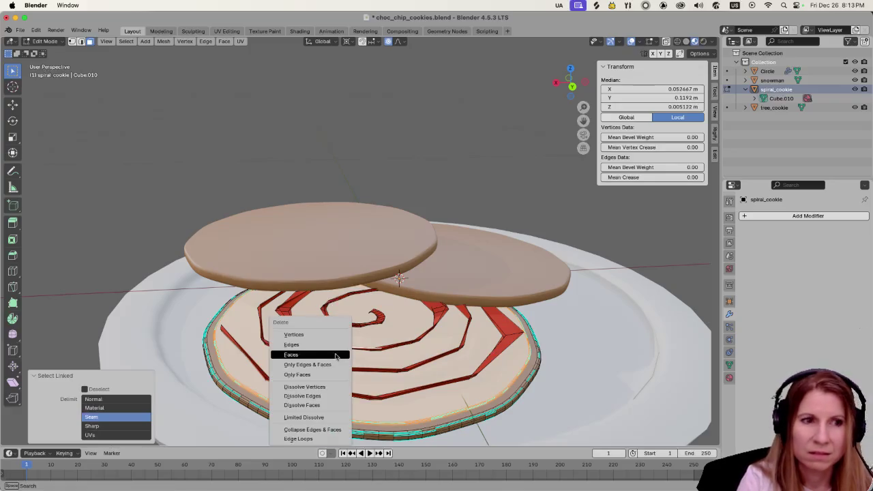
pyautogui.click(337, 356)
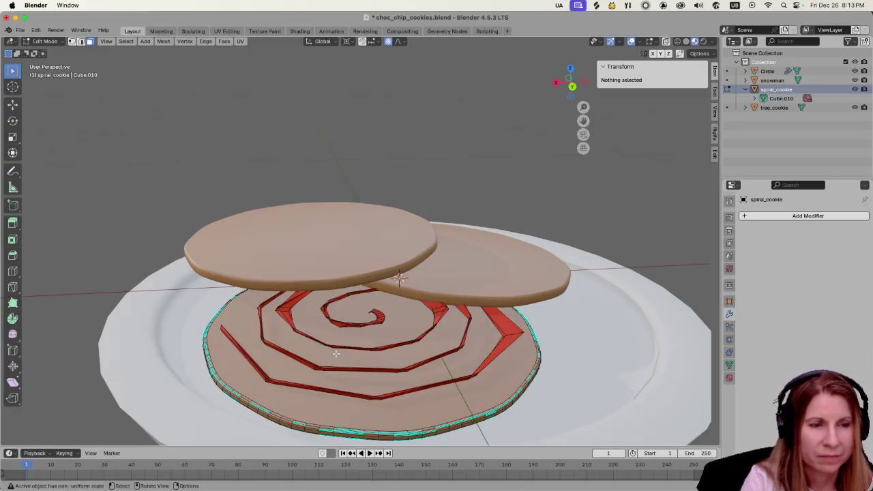
pyautogui.press('a')
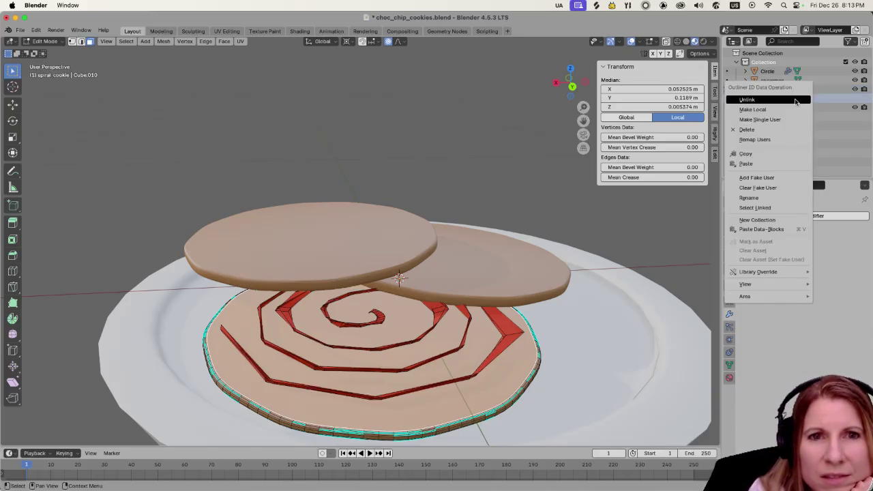
# - Delete the spiral cookie mesh (Cube.010) from the Outliner, then select only tree_cookie
pyautogui.rightClick(794, 100)
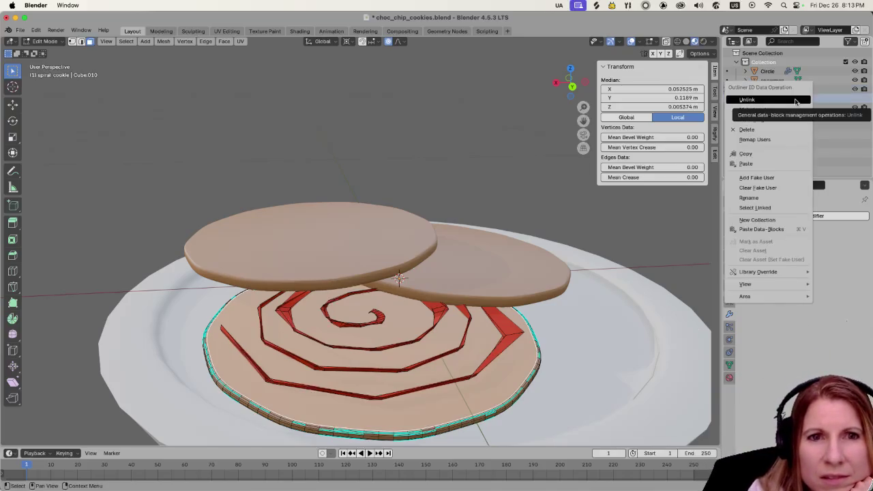
pyautogui.click(760, 130)
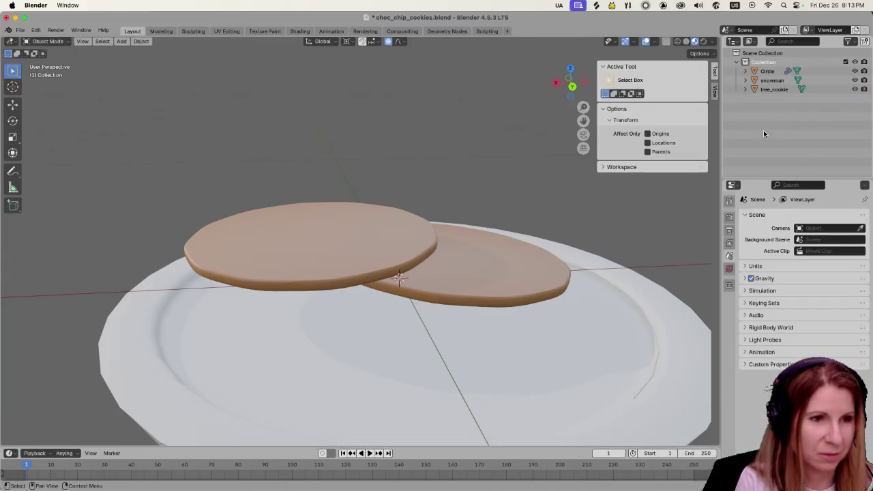
pyautogui.press('a')
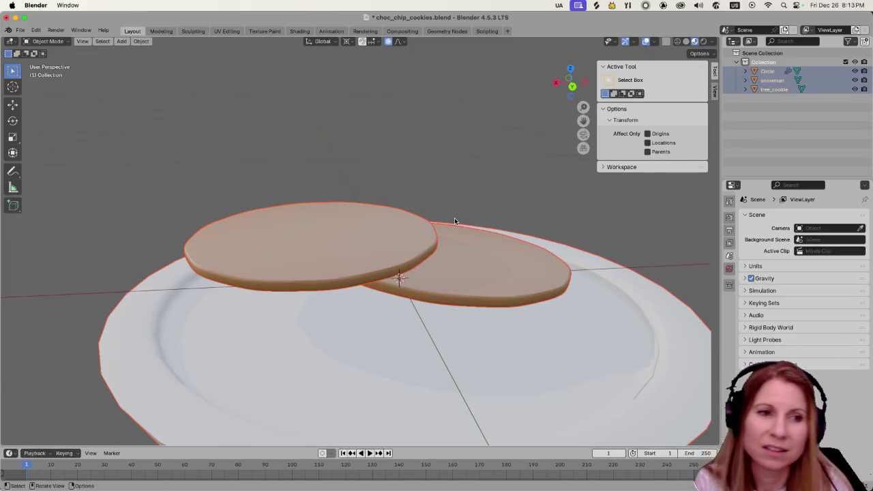
pyautogui.click(495, 265)
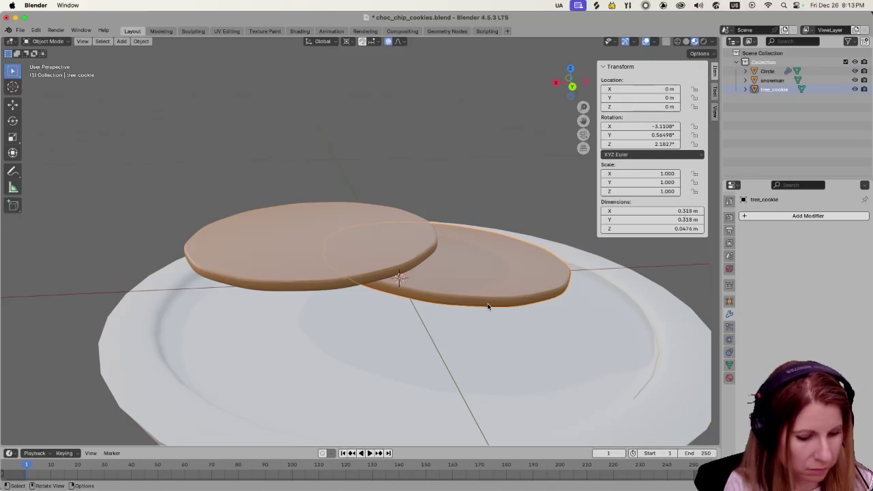
# - Duplicate tree_cookie and lower the copy along Z, undoing trial rotate and Y moves
pyautogui.hotkey('shift', 'd')
pyautogui.press('z')
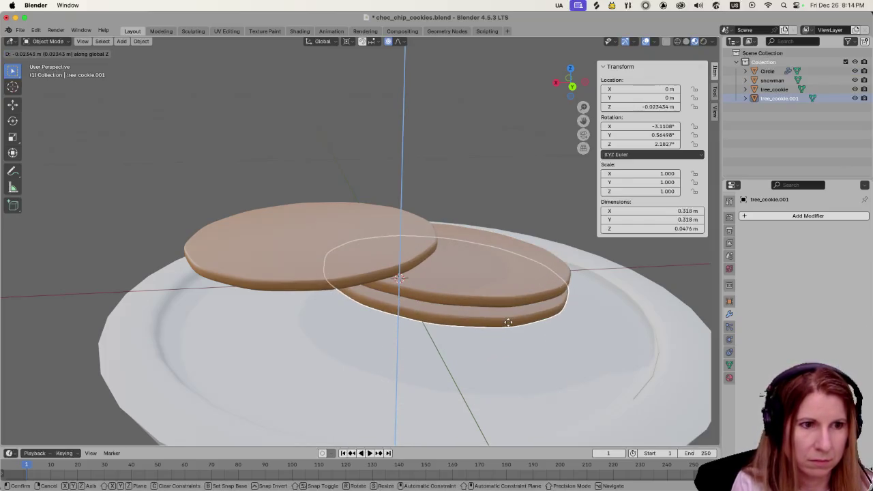
pyautogui.click(509, 322)
pyautogui.press('r')
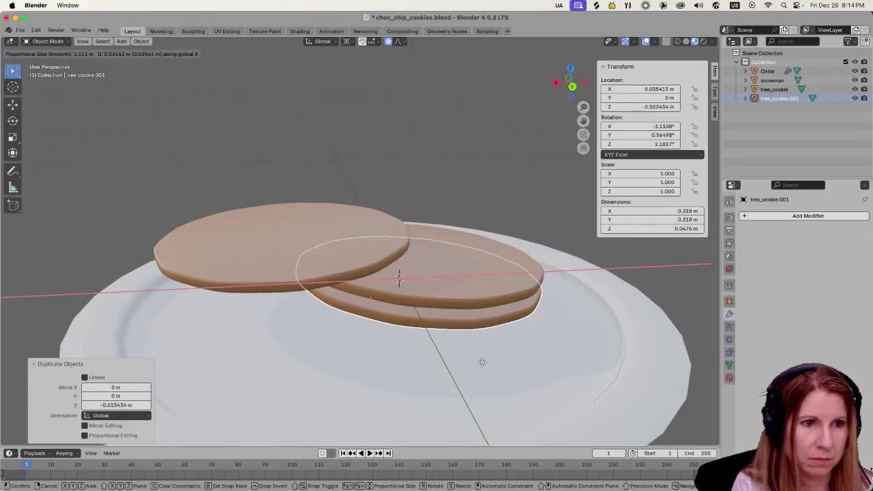
pyautogui.click(482, 364)
pyautogui.hotkey('ctrl', 'z')
pyautogui.press('g')
pyautogui.press('y')
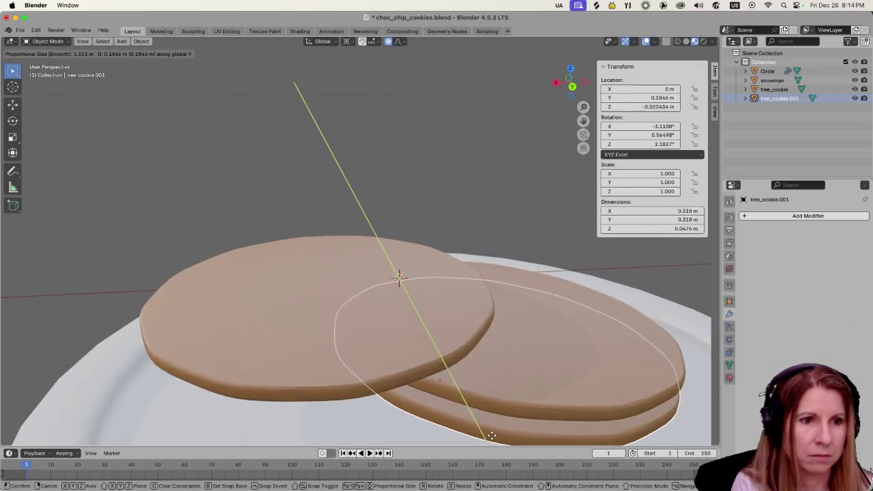
pyautogui.click(488, 395)
pyautogui.hotkey('ctrl', 'z')
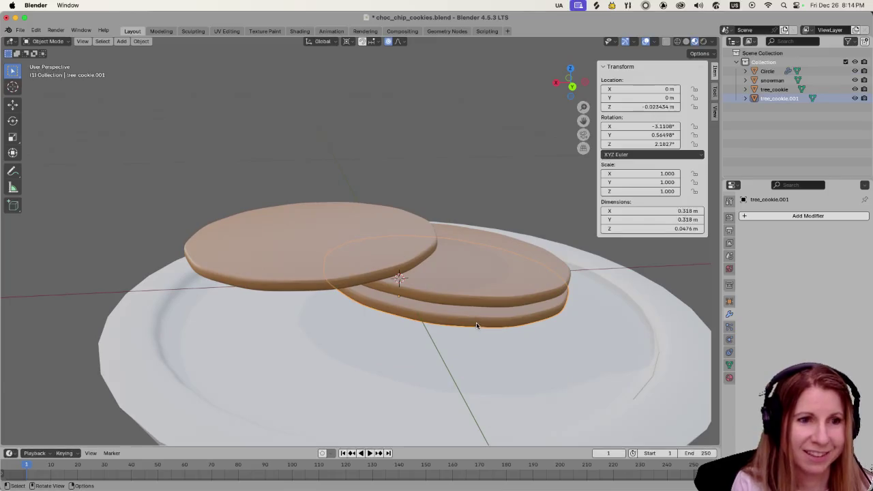
# - Reselect the copied tree cookie and shift it slightly along X
pyautogui.scroll(-4, 521, 316)
pyautogui.moveTo(521, 316); pyautogui.dragTo(440, 330)
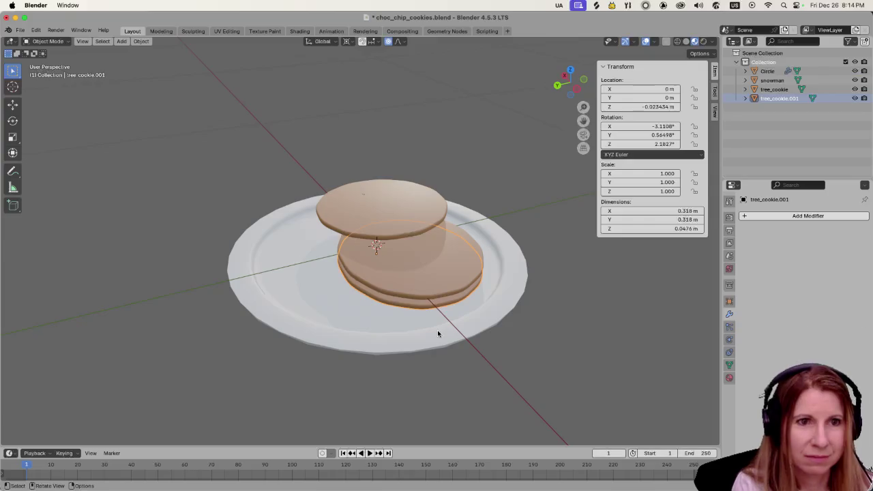
pyautogui.press('g')
pyautogui.click(399, 323)
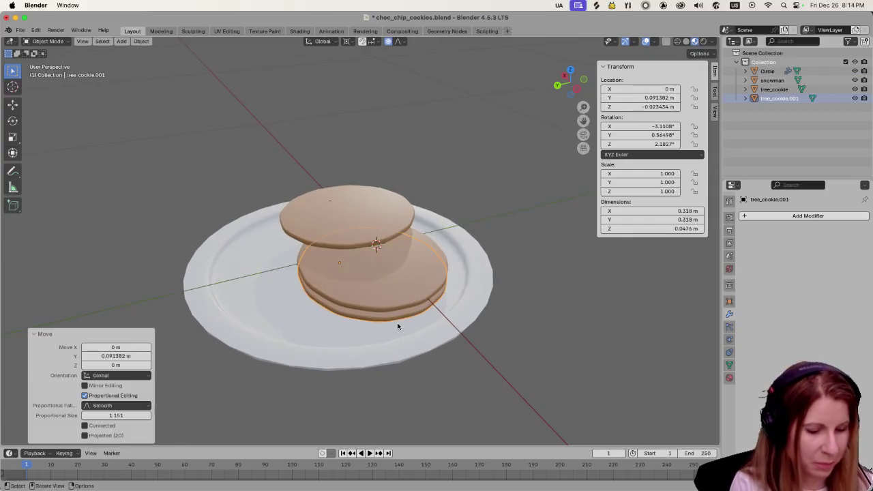
pyautogui.hotkey('ctrl', 'z')
pyautogui.click(773, 89)
pyautogui.click(771, 99)
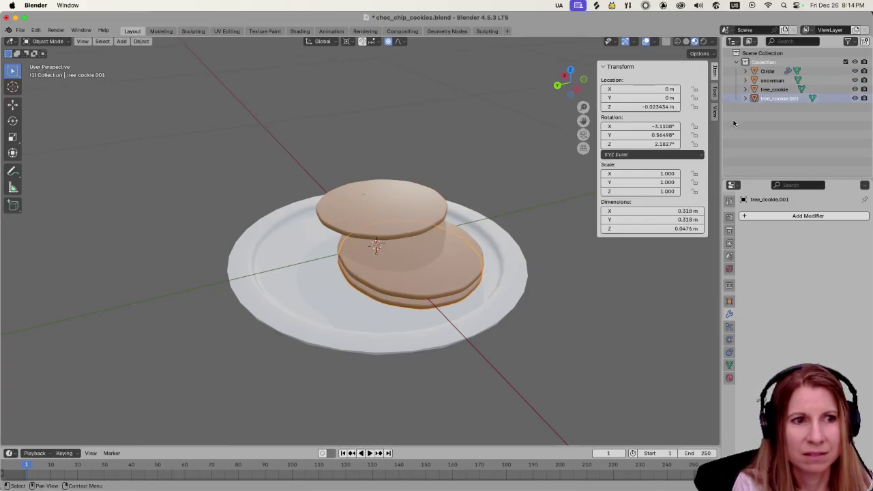
pyautogui.press('g')
pyautogui.press('x')
pyautogui.click(325, 297)
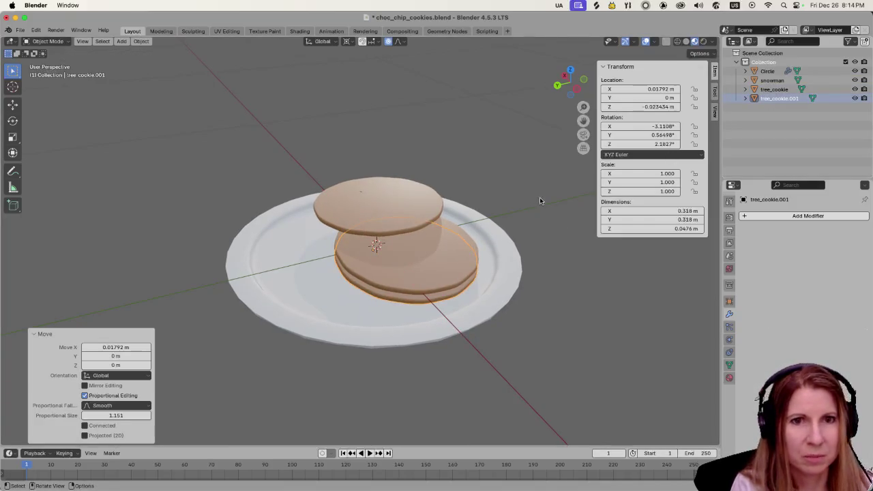
# - Check the three stacked cookies, cancel a Y move of the copy, and select the Circle plate
pyautogui.scroll(3, 413, 290)
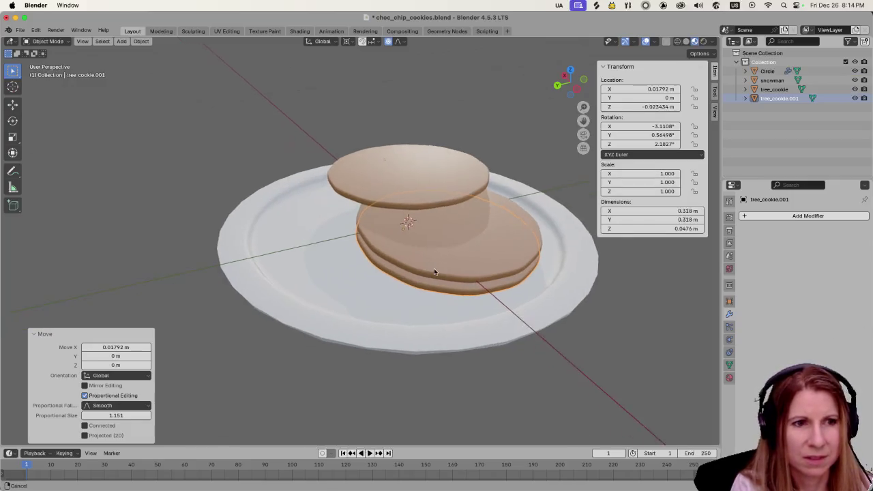
pyautogui.scroll(1, 436, 270)
pyautogui.click(448, 183)
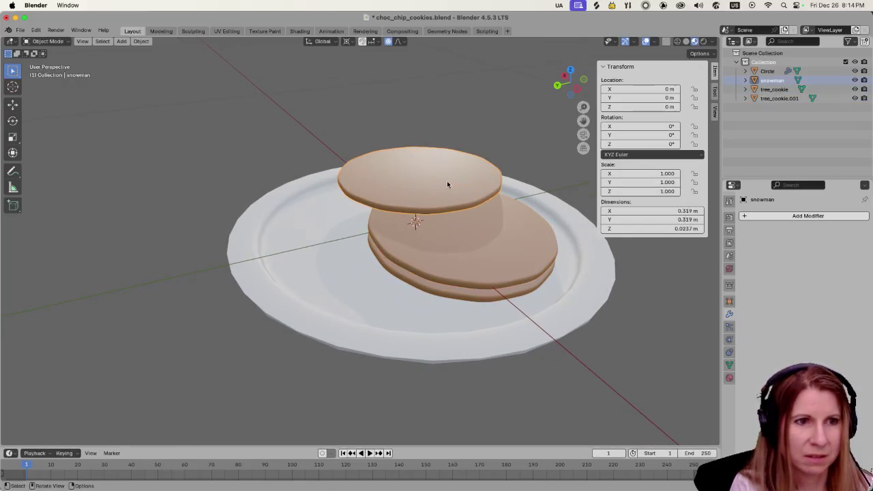
pyautogui.click(442, 238)
pyautogui.click(432, 287)
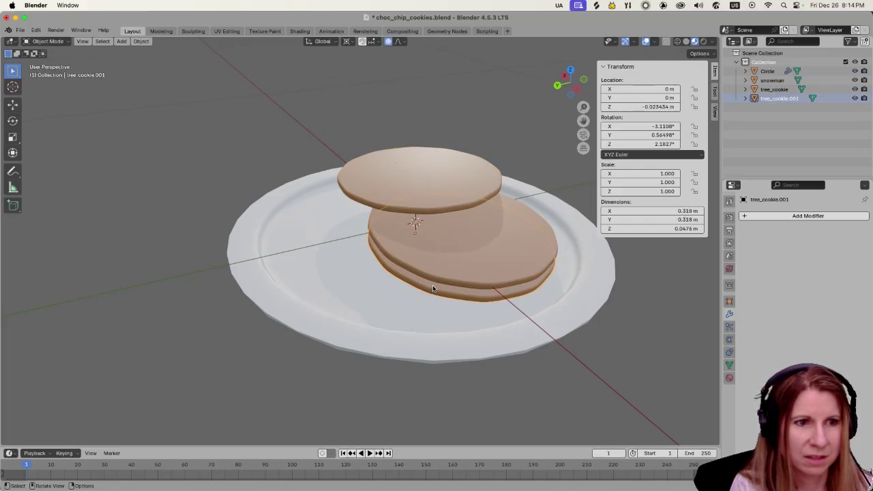
pyautogui.moveTo(433, 285)
pyautogui.mouseDown()
pyautogui.moveTo(484, 249)
pyautogui.moveTo(505, 264)
pyautogui.moveTo(460, 292)
pyautogui.moveTo(437, 293)
pyautogui.mouseUp()
pyautogui.press('g')
pyautogui.press('y')
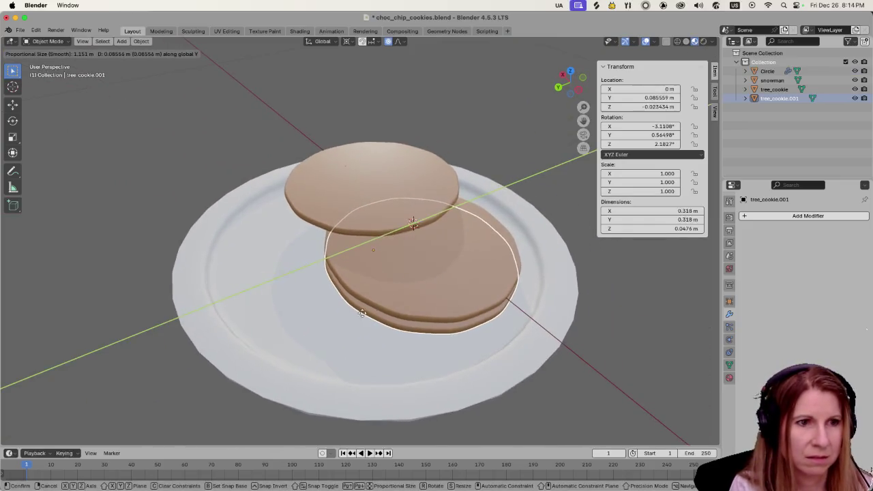
pyautogui.scroll(3, 255, 310)
pyautogui.scroll(-1, 261, 308)
pyautogui.scroll(-1, 262, 307)
pyautogui.press('Escape')
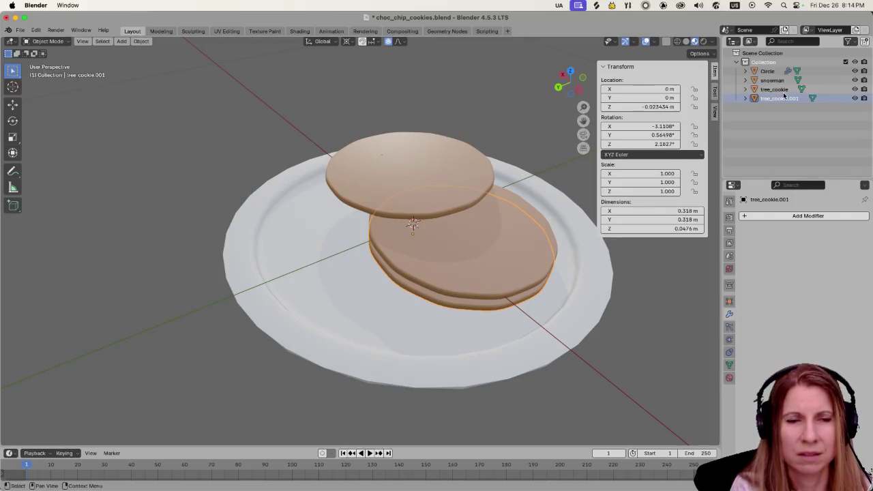
pyautogui.click(387, 325)
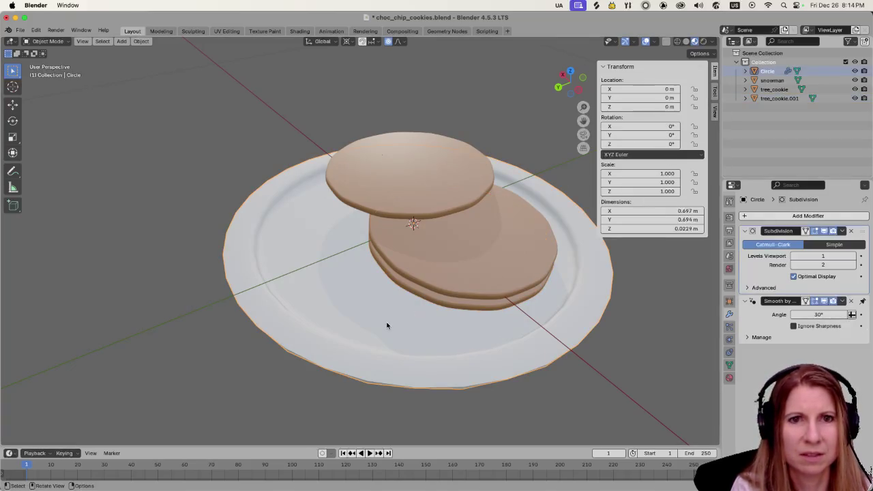
# - Rename the Circle object to 'plate' in the Outliner
pyautogui.doubleClick(757, 71)
pyautogui.write('plate')
pyautogui.press('Return')
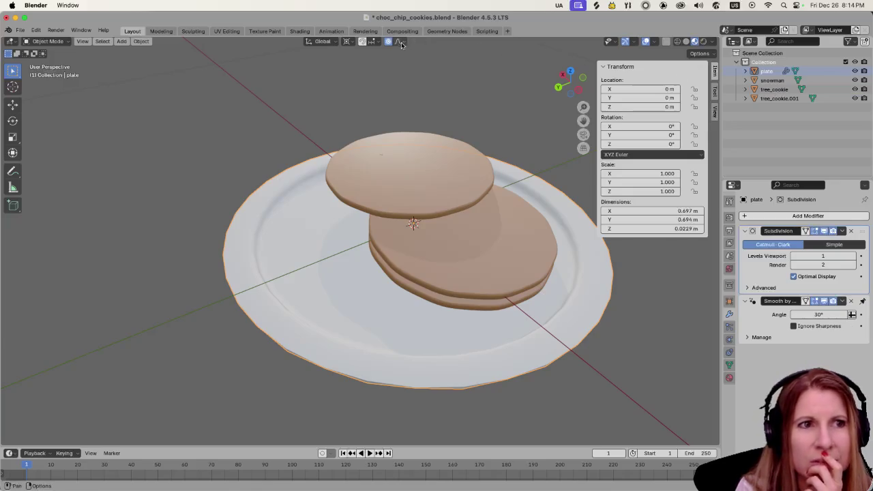
# - Move tree_cookie.001 forward along Y and then along X to fan the discs out
pyautogui.click(436, 301)
pyautogui.press('g')
pyautogui.press('y')
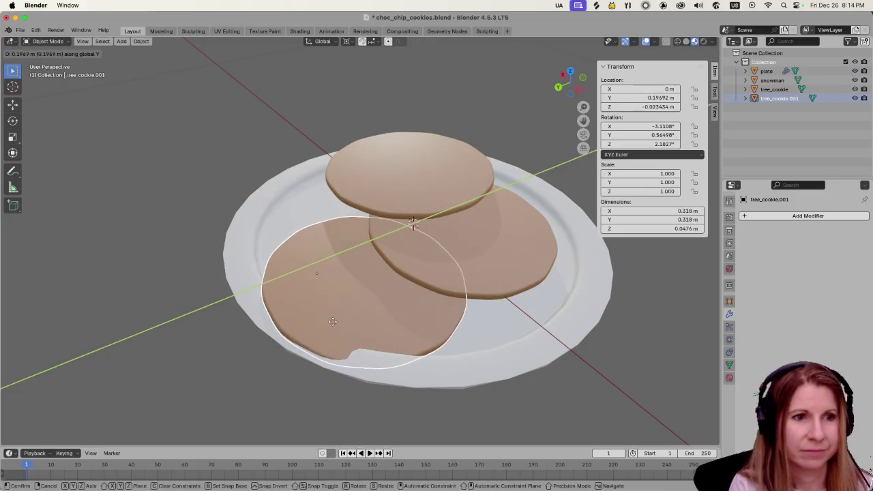
pyautogui.click(330, 298)
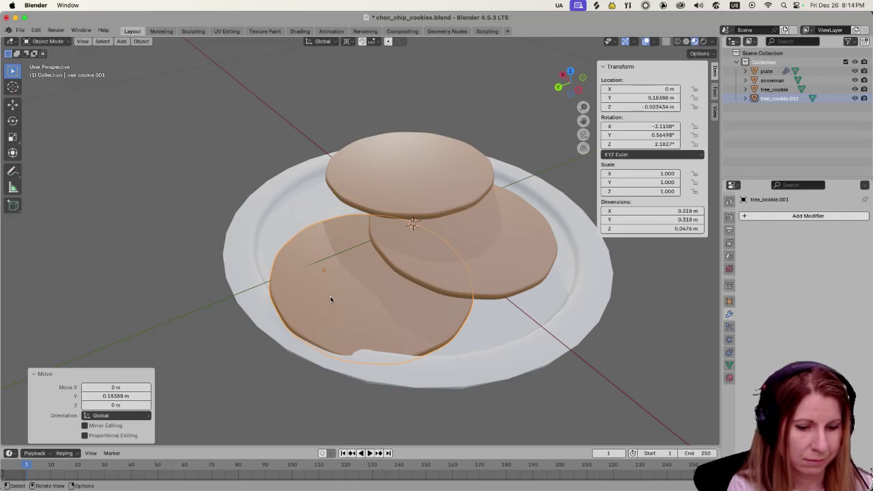
pyautogui.press('g')
pyautogui.press('x')
pyautogui.click(315, 266)
# - Deselect everything and save the blend file
pyautogui.click(260, 151)
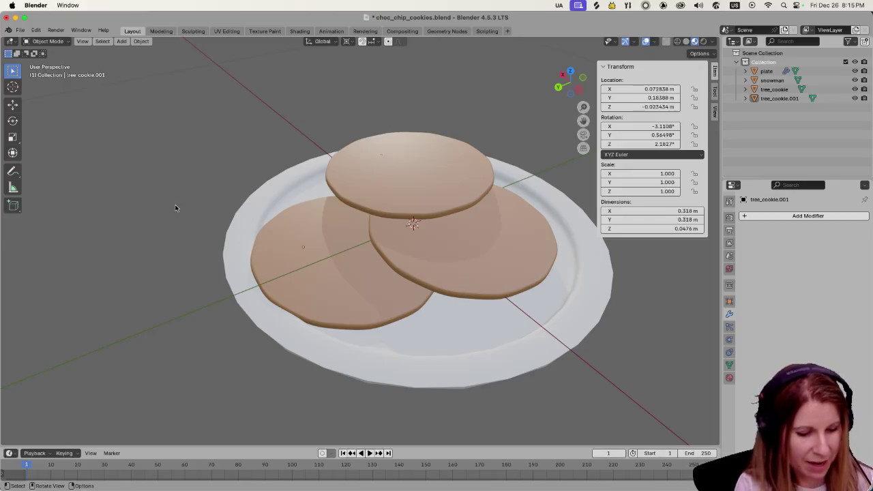
pyautogui.press('super+s')
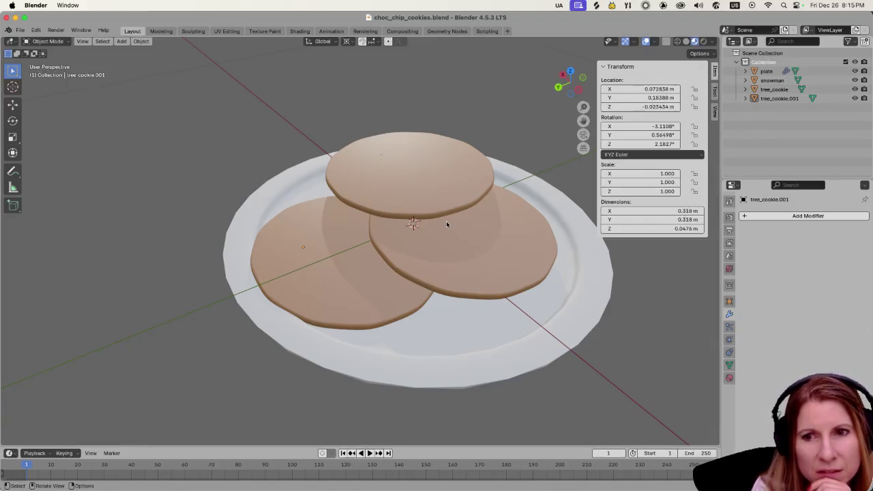
pyautogui.hotkey('shift', 'a')
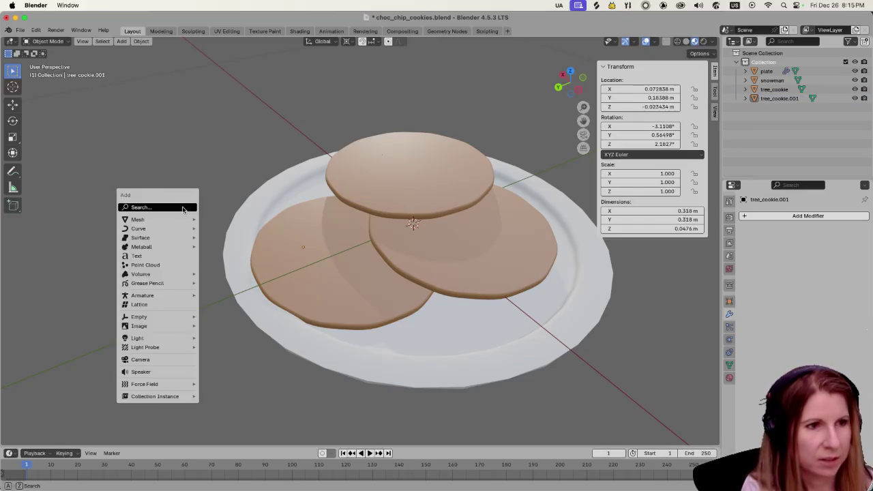
# - Add an icosphere to the scene and frame it in the view
pyautogui.moveTo(176, 221)
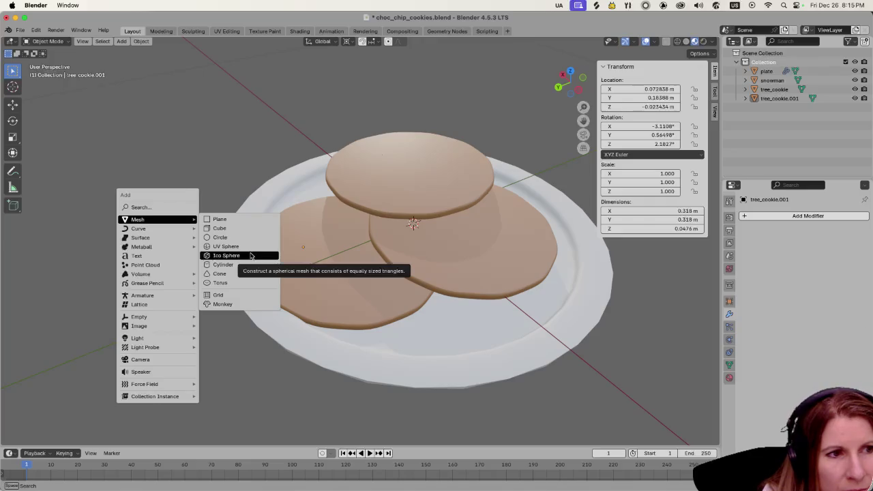
pyautogui.click(251, 255)
pyautogui.press('KP_Decimal')
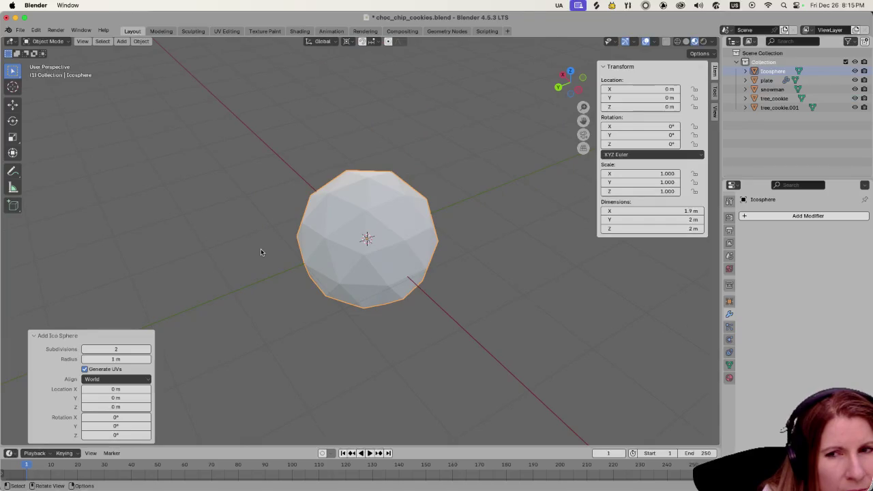
pyautogui.scroll(3, 260, 250)
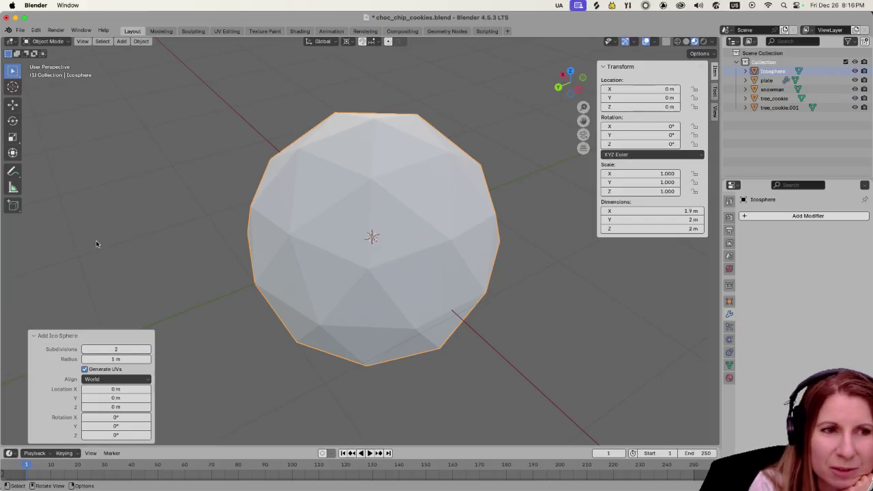
# - Scale the icosphere down to about 0.11, resize it again, then delete it
pyautogui.press('s')
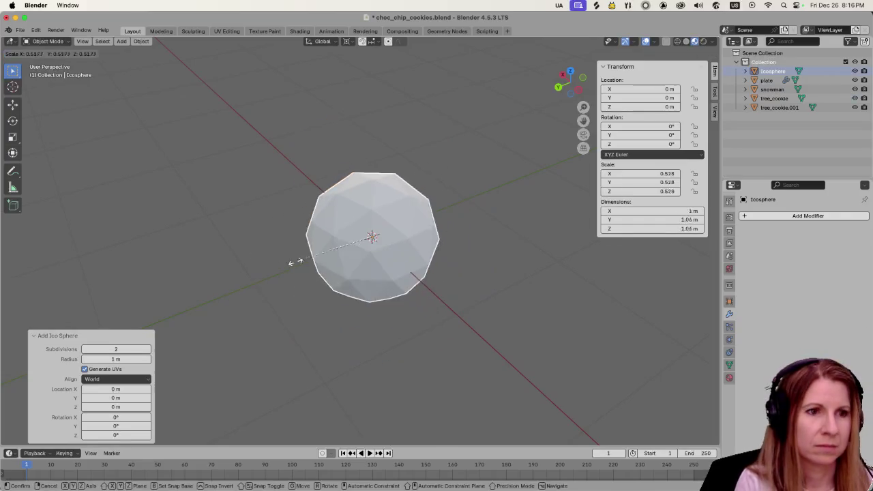
pyautogui.click(356, 222)
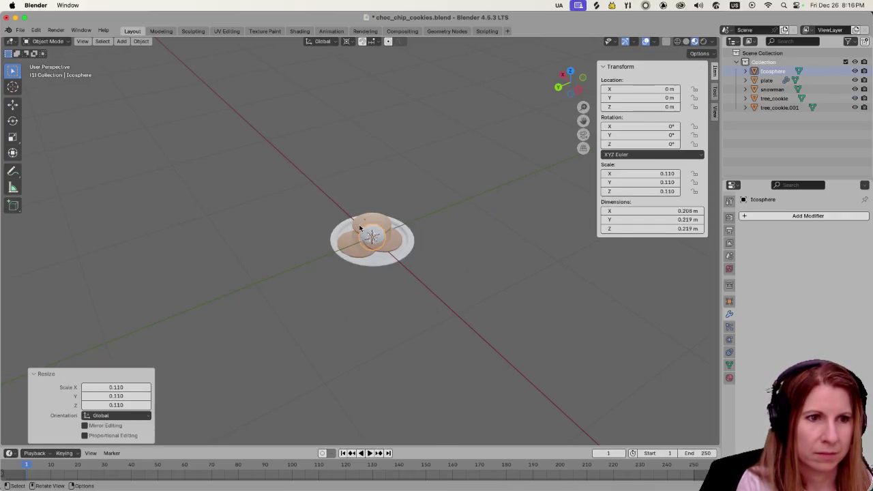
pyautogui.scroll(6, 369, 255)
pyautogui.press('s')
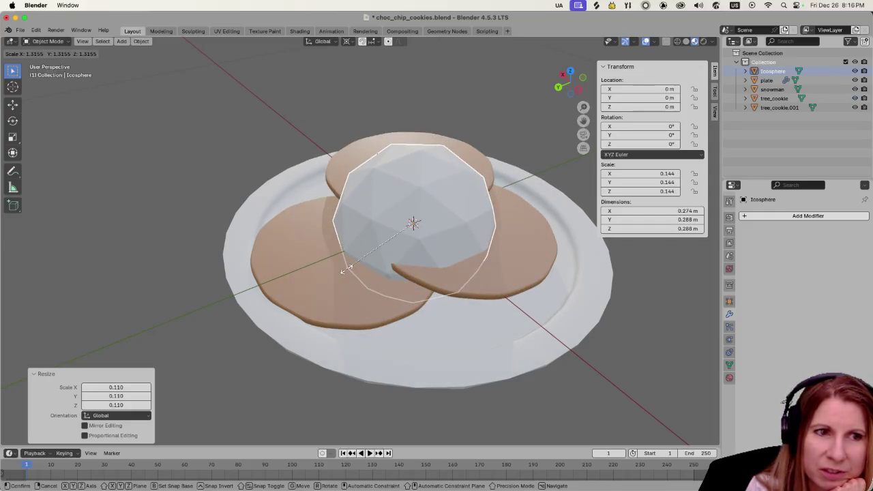
pyautogui.click(308, 292)
pyautogui.press('Delete')
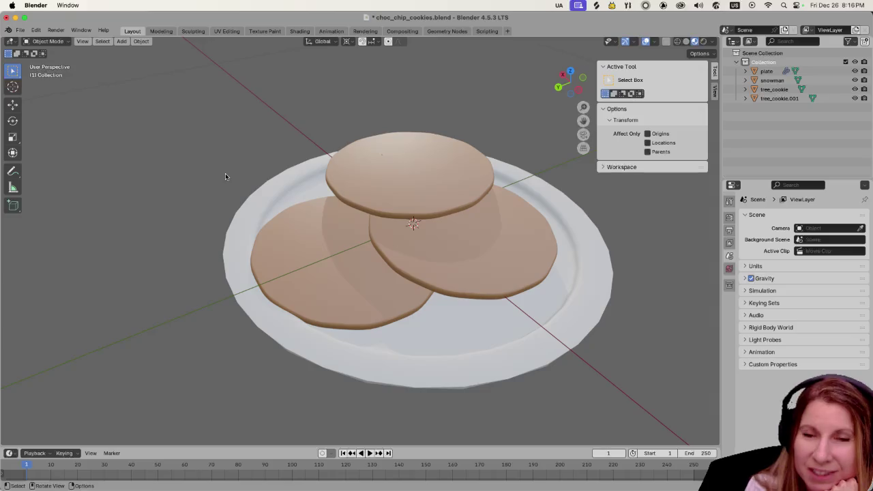
# - Save choc_chip_cookies.blend with Cmd+S and open the Blender application menu
pyautogui.press('cmd+s')
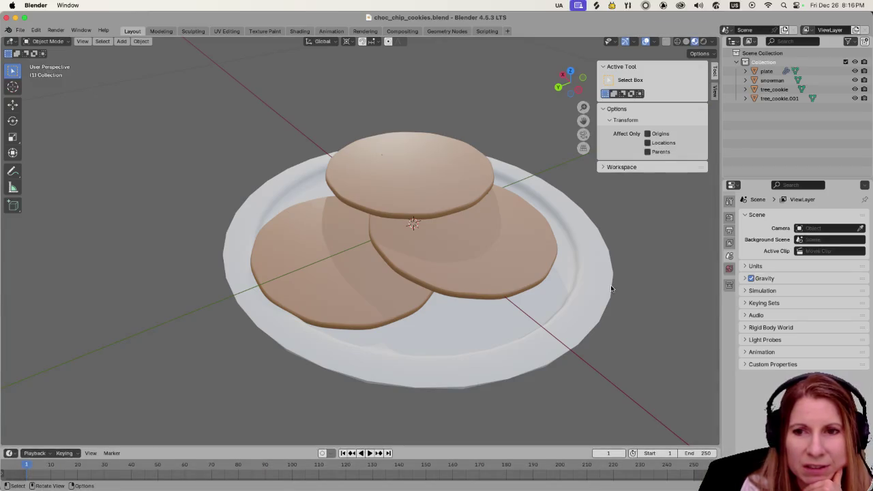
pyautogui.click(38, 5)
# - Quit Blender, save the Godot scene with Cmd+S, and Cmd+Tab over to GitHub Desktop
pyautogui.click(34, 63)
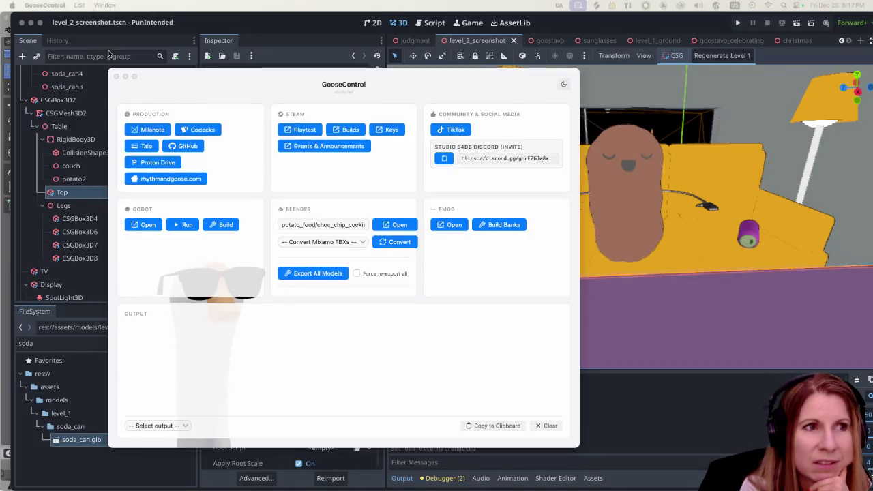
pyautogui.click(271, 42)
pyautogui.press('super+s')
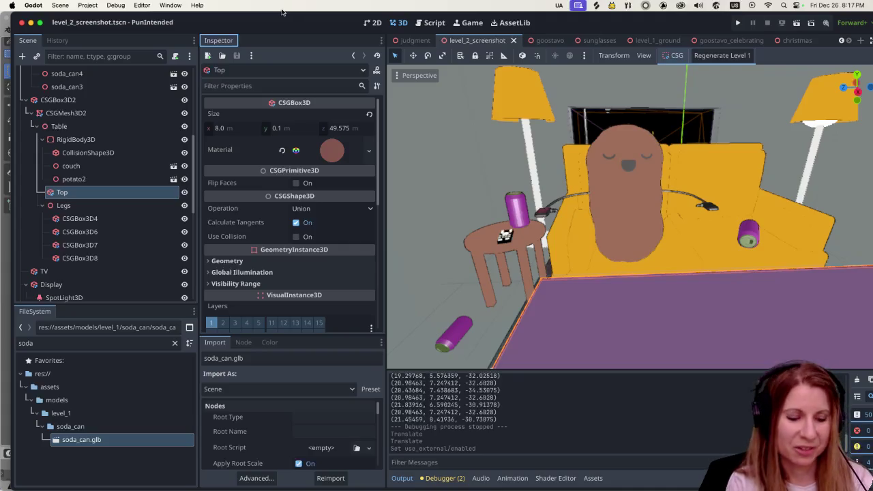
pyautogui.press('super+Tab')
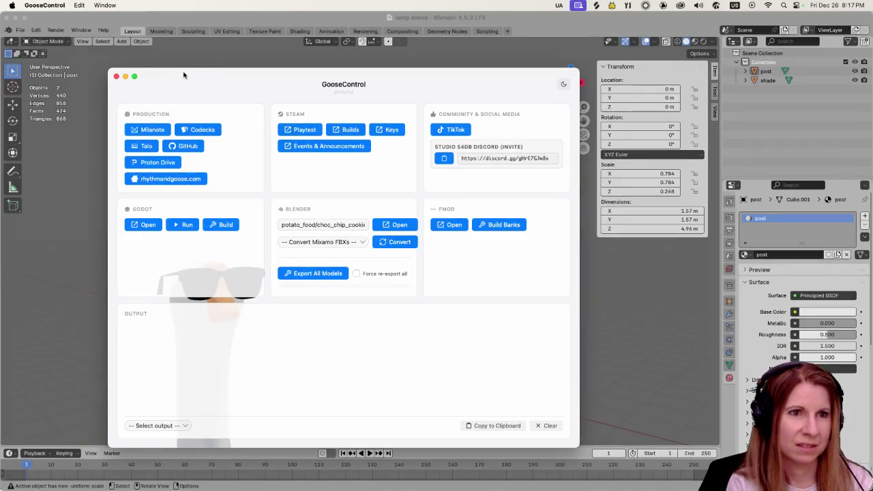
pyautogui.press('super+Tab')
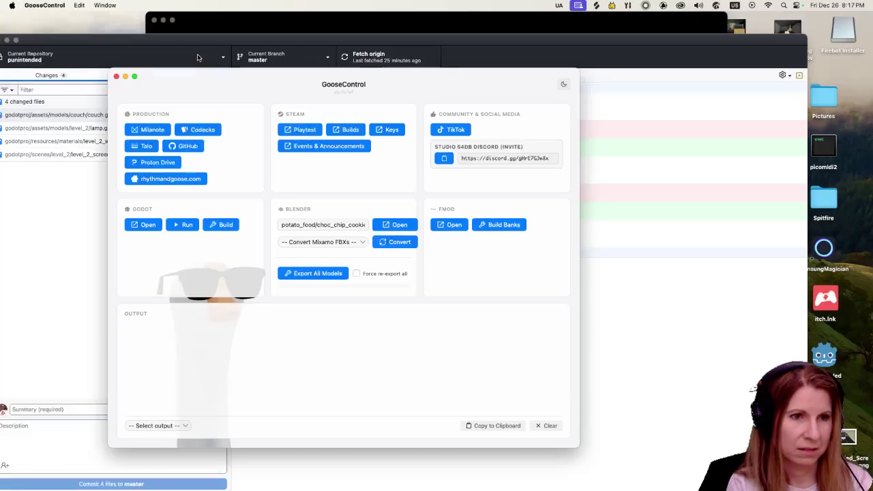
# - Commit five files to master as 'potato scene additions', push to origin, and launch Steam
pyautogui.click(43, 197)
pyautogui.moveTo(106, 52)
pyautogui.mouseDown()
pyautogui.moveTo(129, 24)
pyautogui.moveTo(113, 25)
pyautogui.mouseUp()
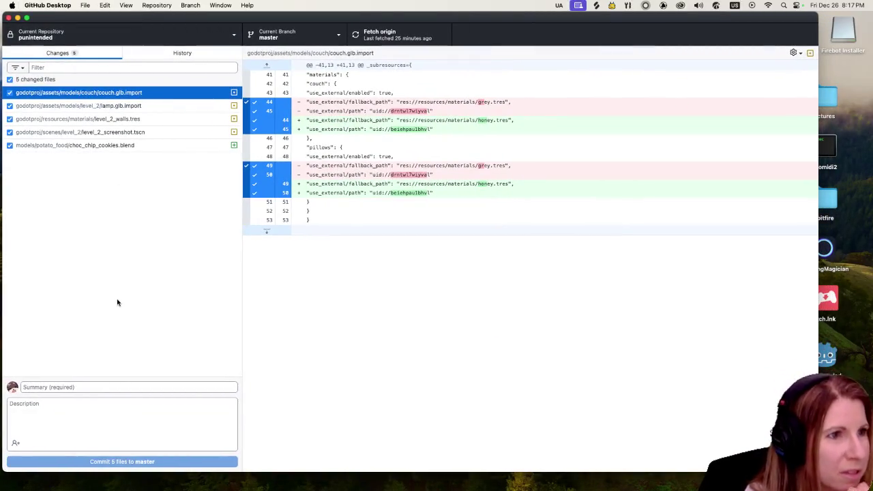
pyautogui.click(113, 386)
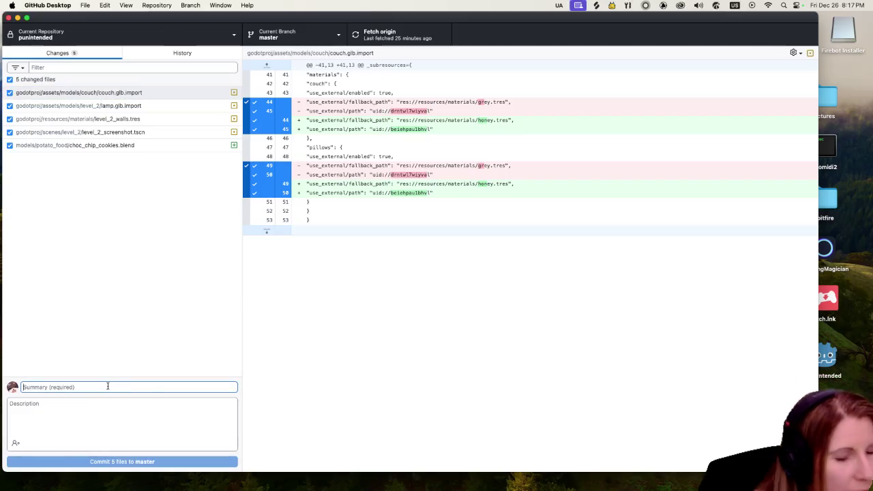
pyautogui.write('potato scene additions')
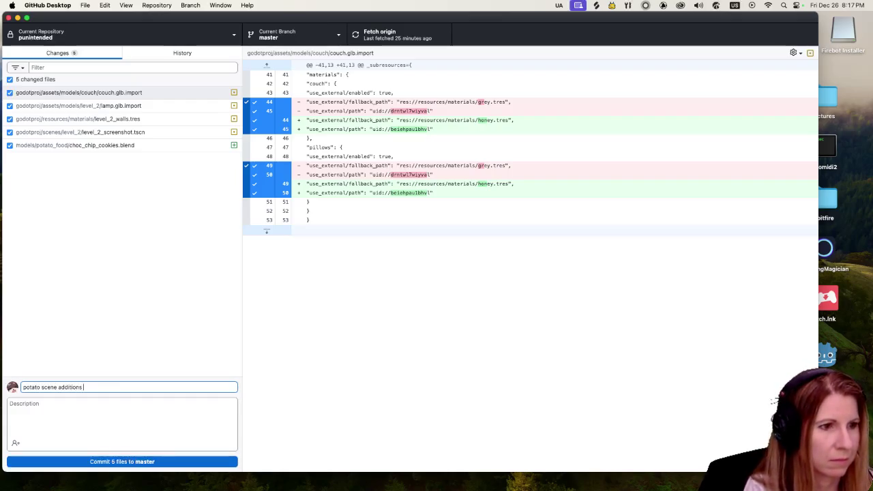
pyautogui.click(148, 462)
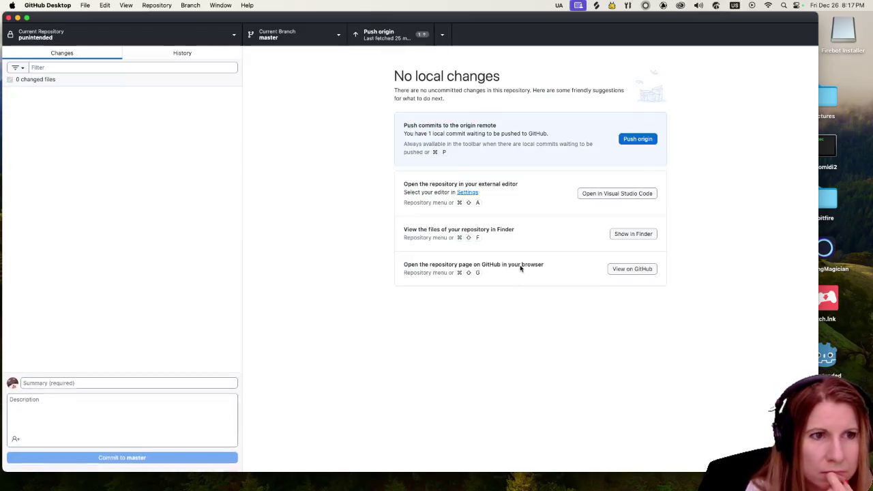
pyautogui.click(641, 140)
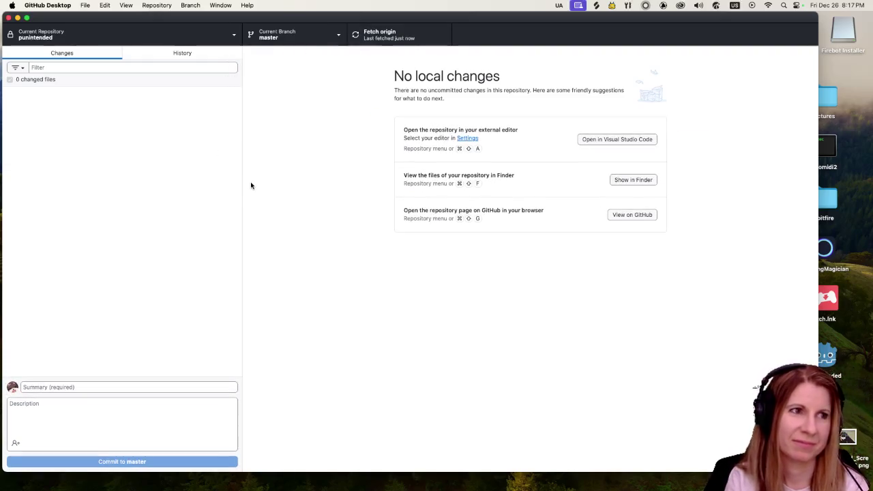
pyautogui.moveTo(501, 476)
pyautogui.click(573, 476)
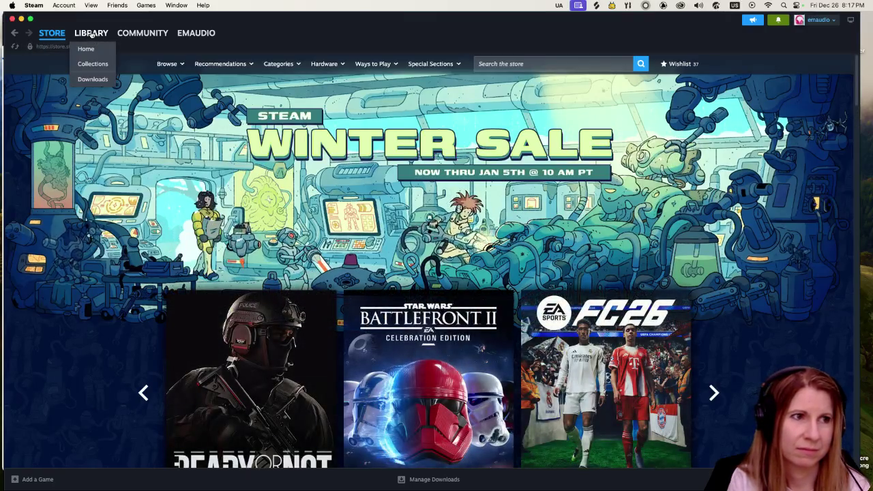
# - Go to Steam's Library and select The Jackbox Party Pack 7 from the game list
pyautogui.click(91, 34)
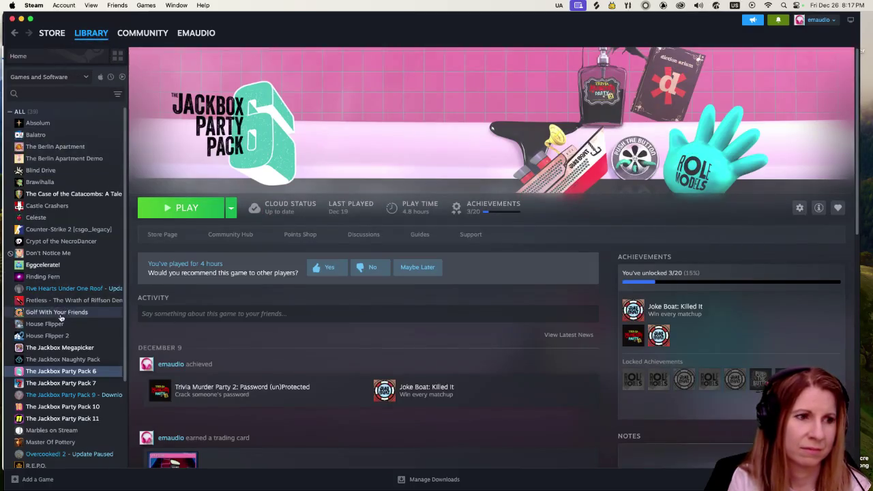
pyautogui.scroll(-3, 60, 317)
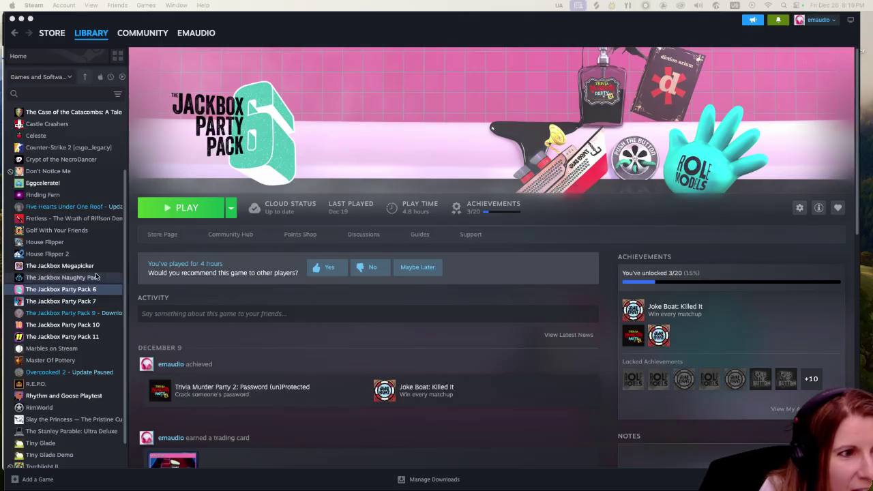
pyautogui.click(82, 301)
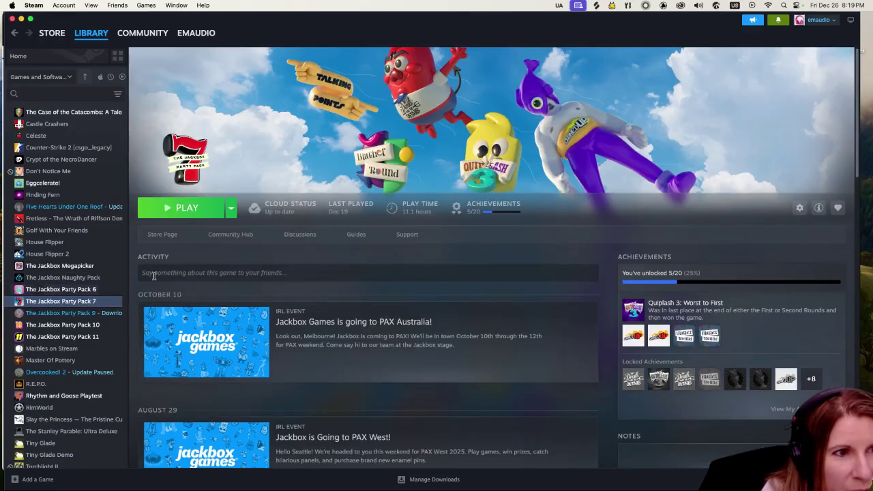
# - Launch The Jackbox Party Pack 7 fullscreen, skipping the intro, and start Quiplash 3
pyautogui.click(186, 205)
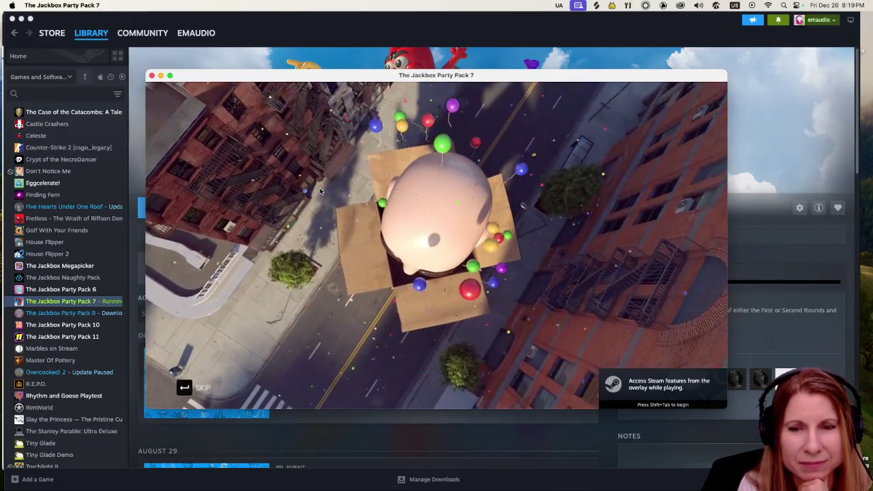
pyautogui.click(196, 401)
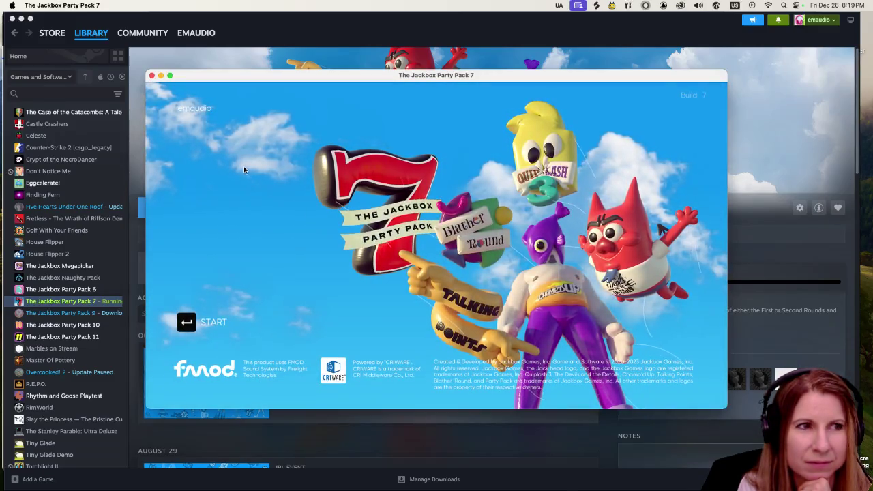
pyautogui.click(170, 75)
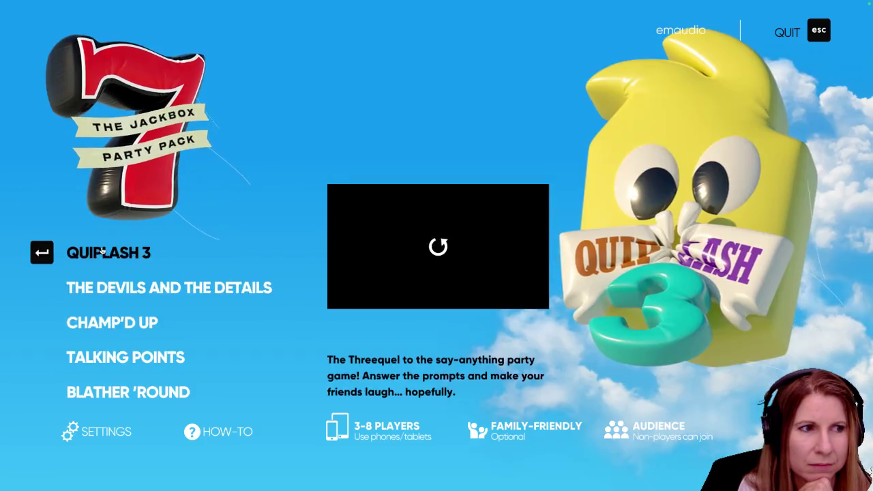
pyautogui.click(110, 253)
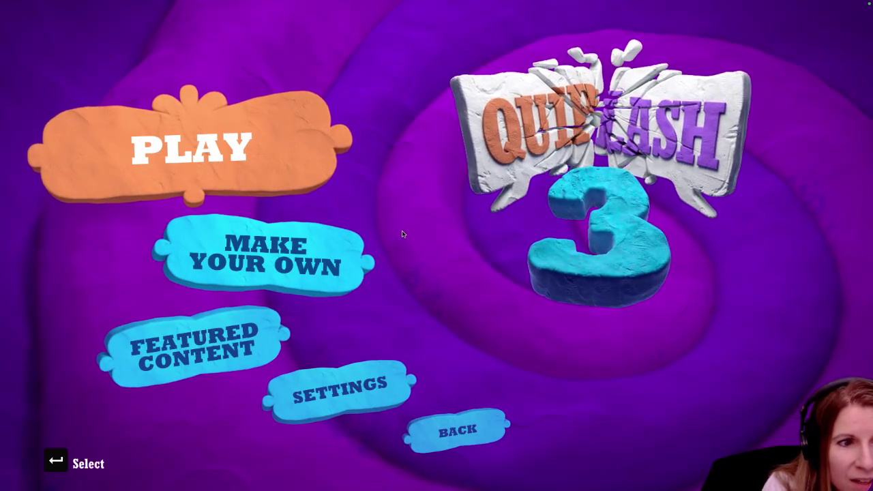
pyautogui.click(212, 146)
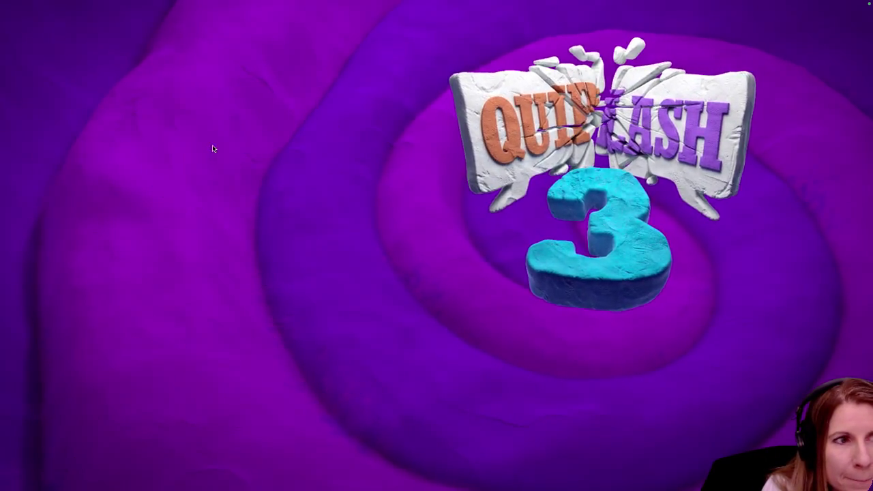